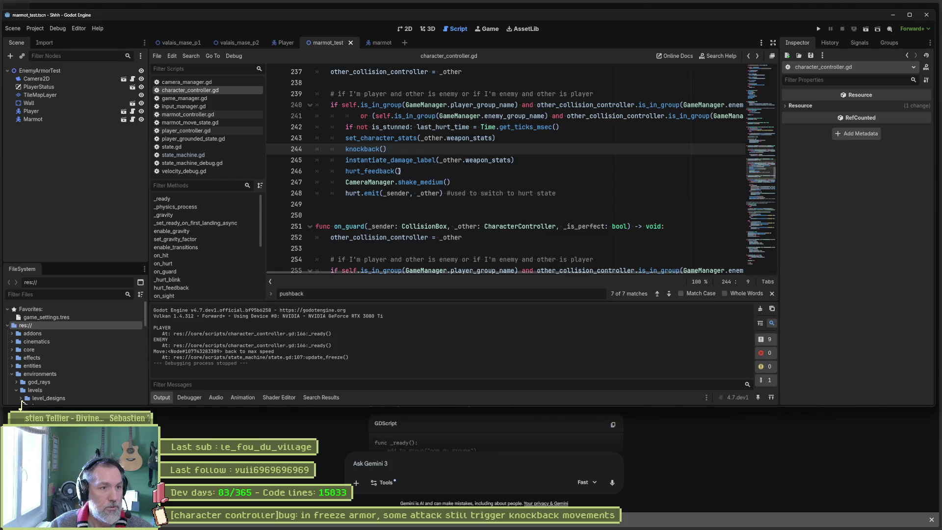
Step: Look over the set_character_stats and knockback lines in character_controller.gd
key(Up)
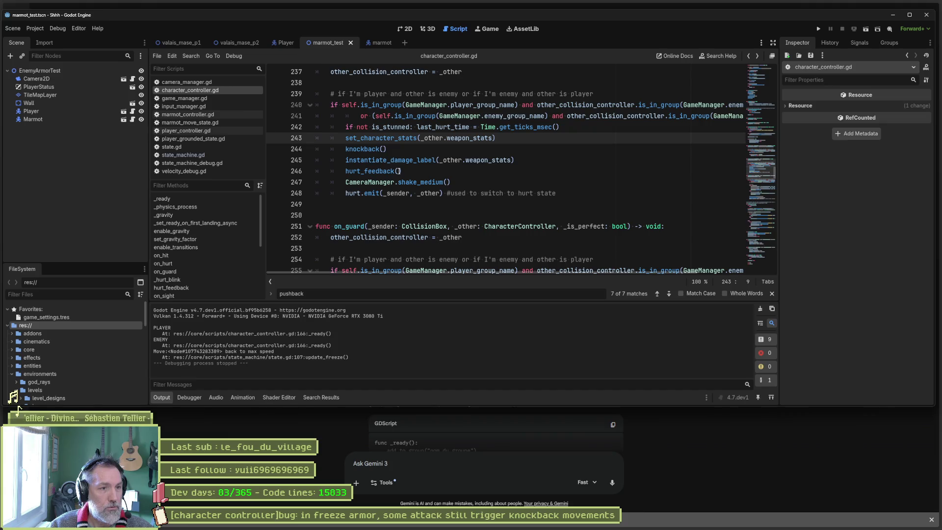
key(Down)
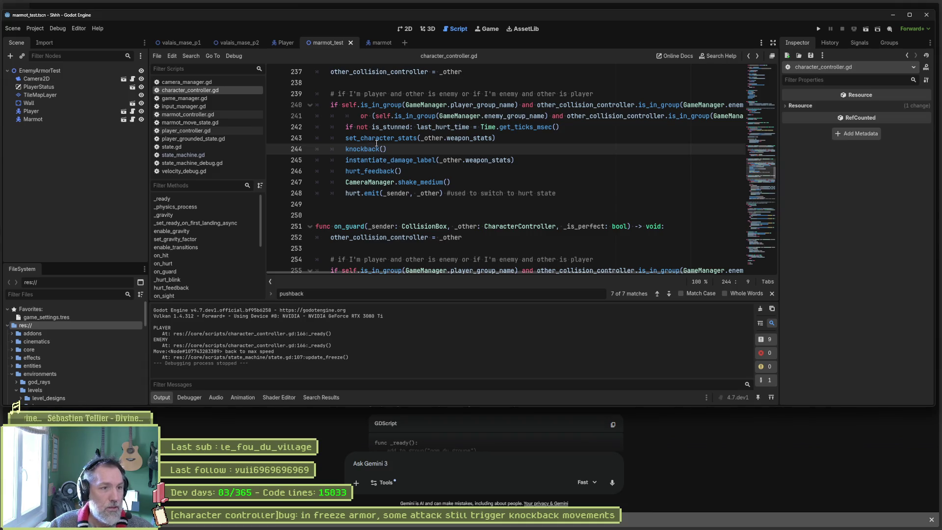
drag(378, 143, 376, 148)
scroll(498, 168, up, 2)
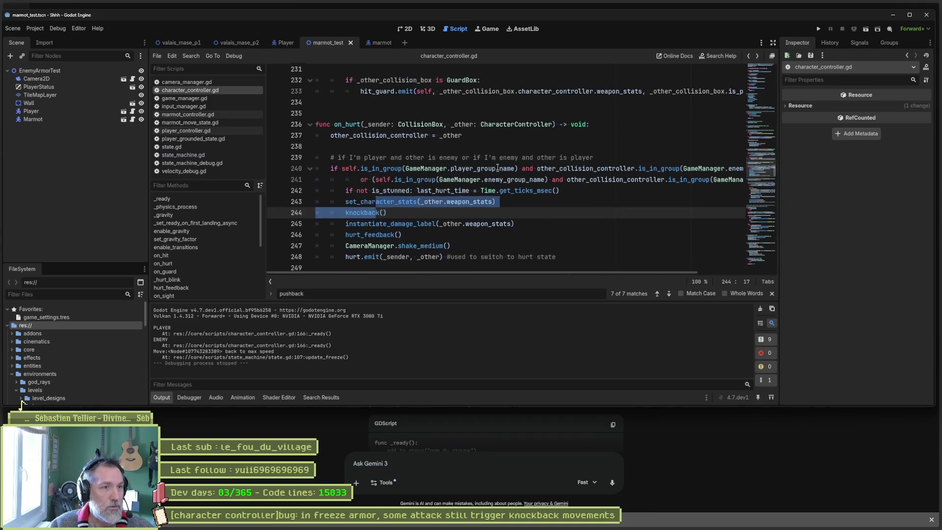
scroll(499, 167, down, 1)
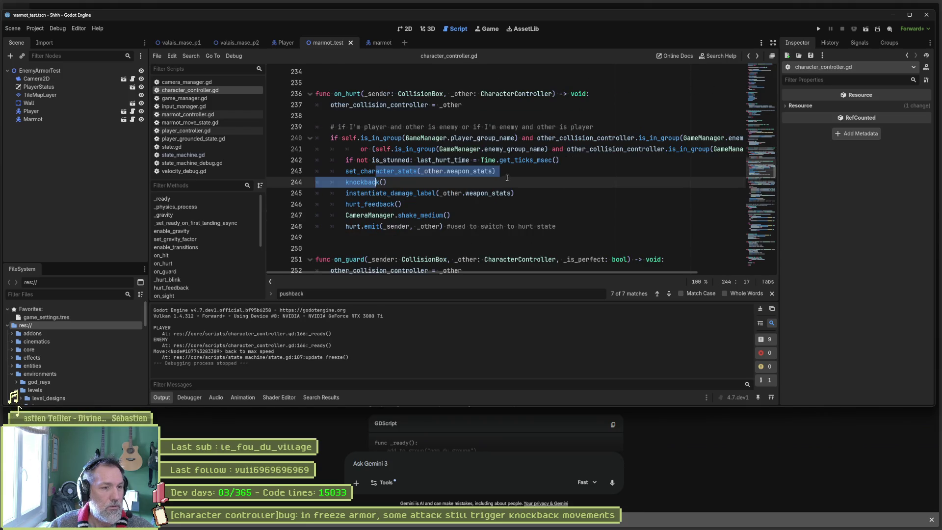
Step: Jump to on_hit and start a project-wide search for 'hit' from line 230
click(210, 255)
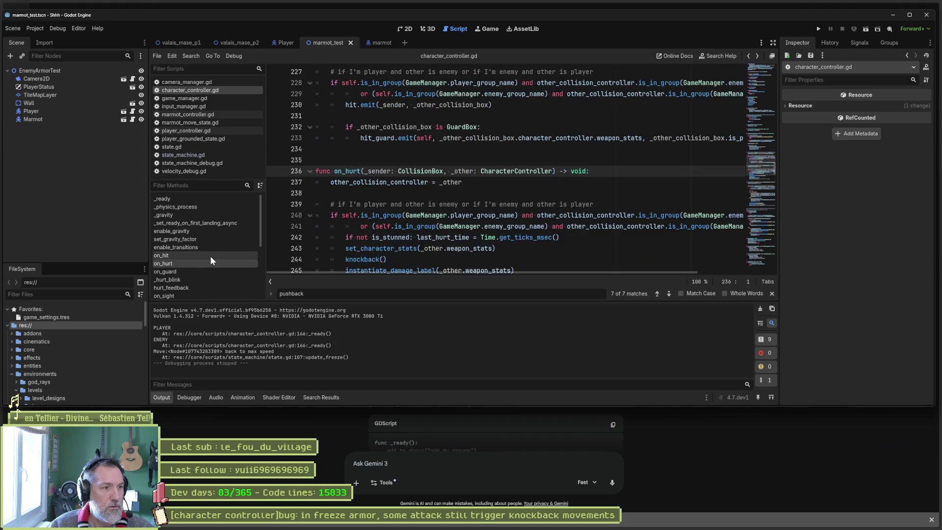
scroll(378, 174, down, 2)
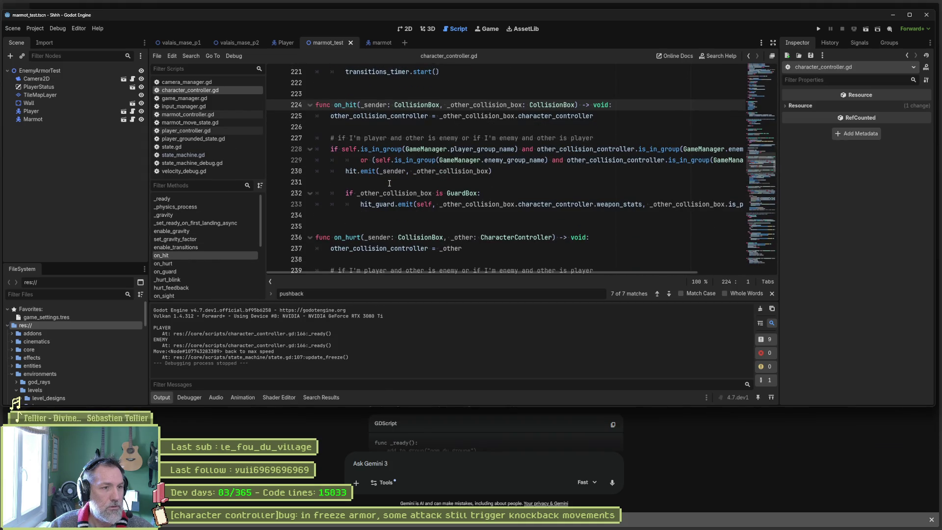
double_click(352, 171)
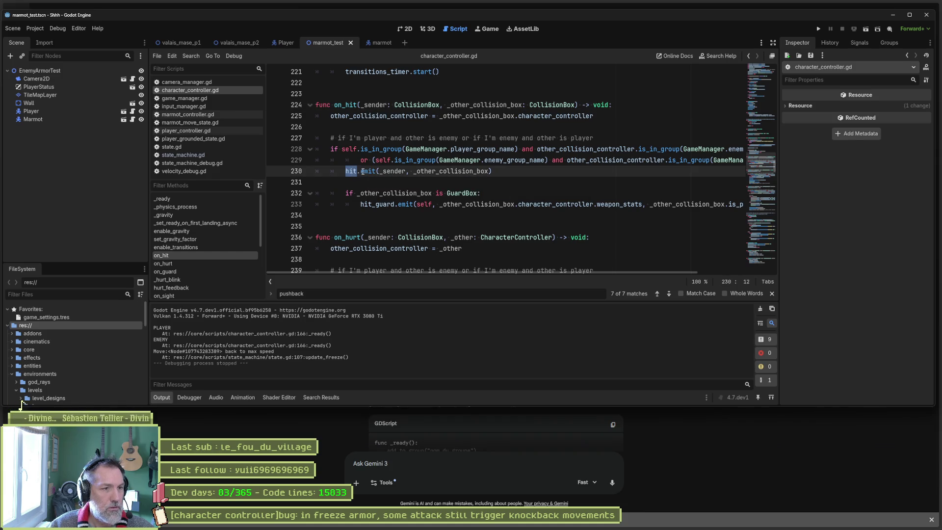
key(ctrl+shift+f)
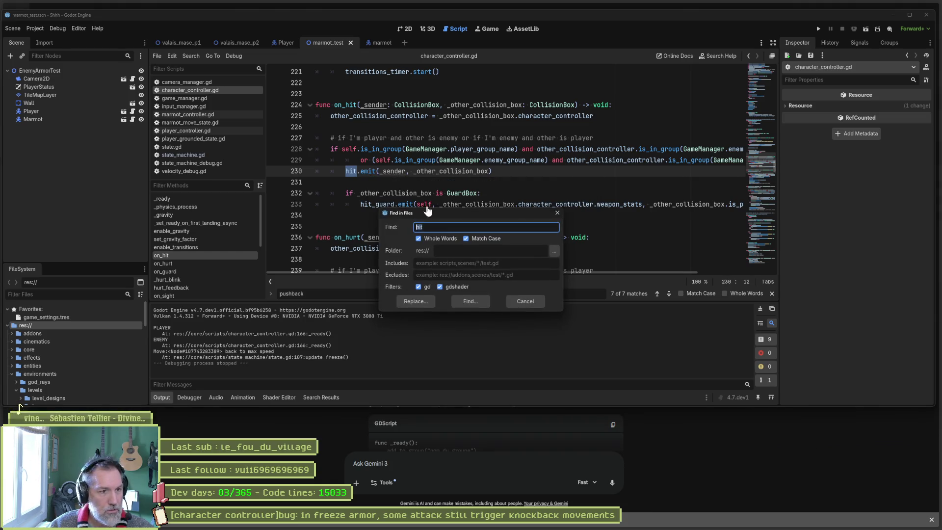
Step: Run the search for 'hit', then search the whole project for 'hit.connect'
click(472, 301)
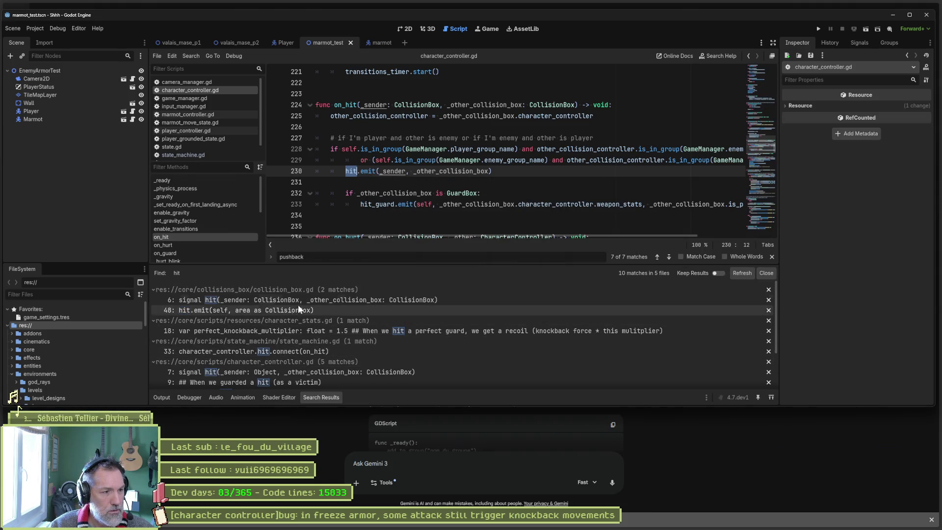
click(388, 191)
key(ctrl+shift+f)
text(h)
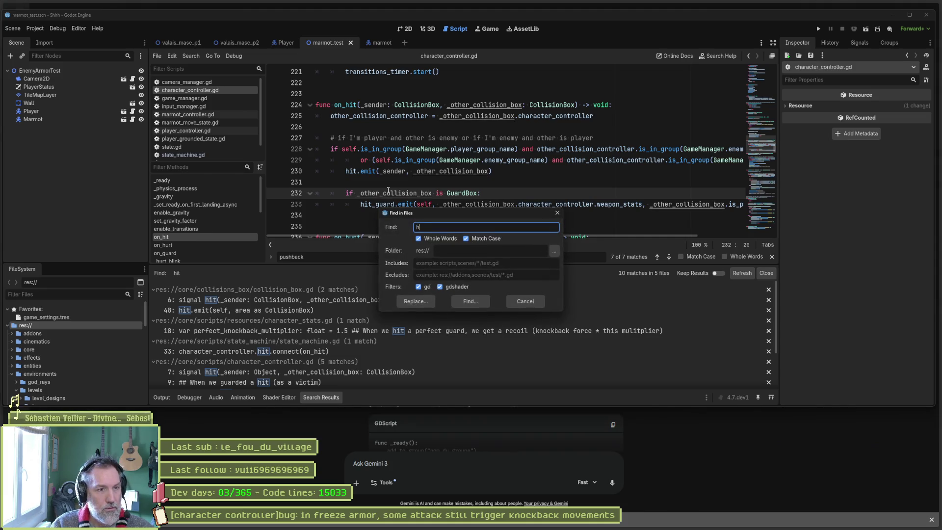
text(it.connect)
key(Return)
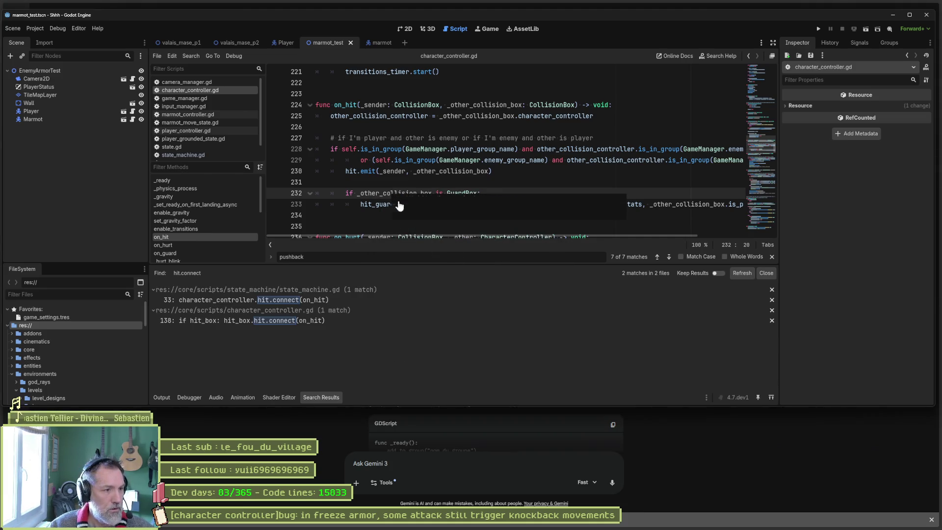
Step: Inspect the current_state.on_hit call in state_machine.gd, then switch to marmot_move_state.gd
click(322, 299)
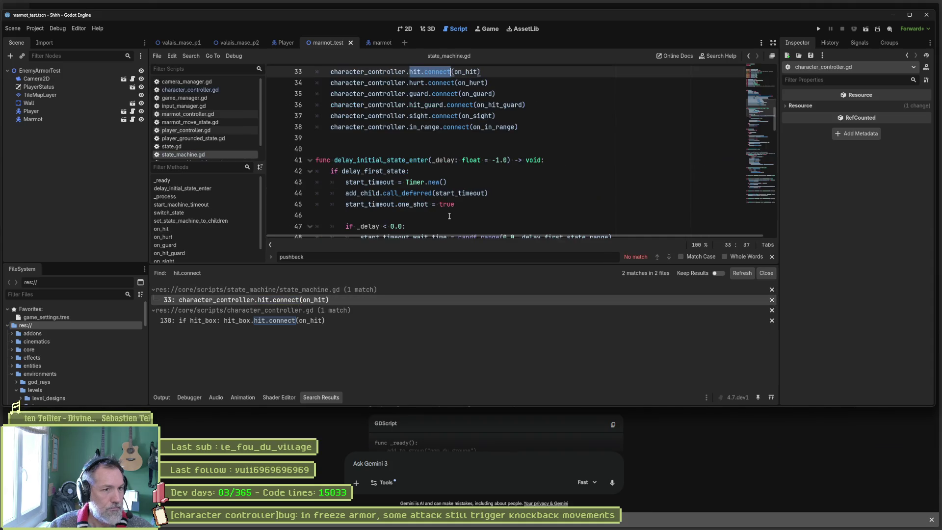
ctrl+click(465, 72)
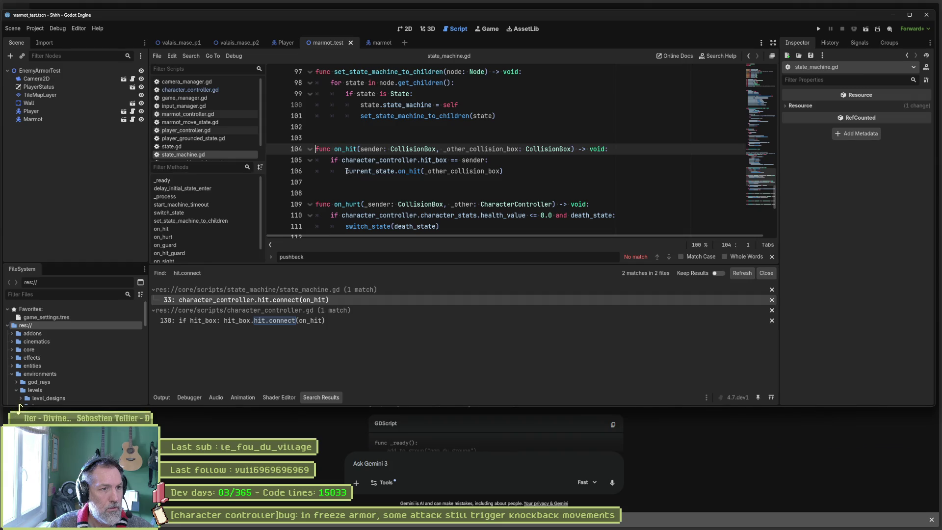
drag(346, 170, 508, 168)
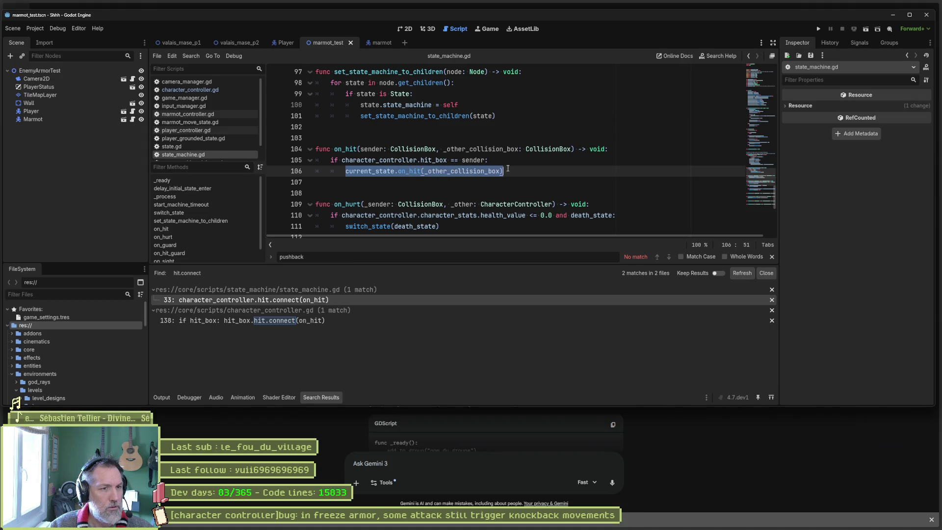
click(202, 121)
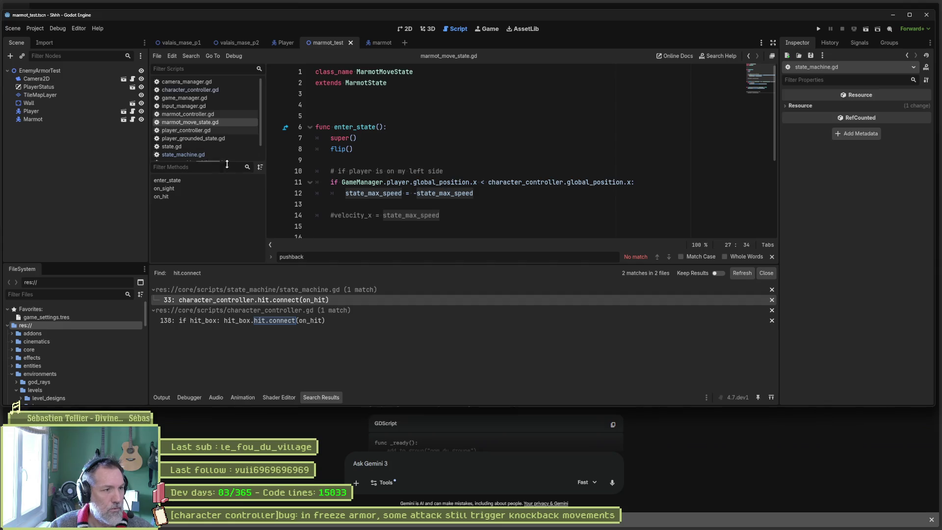
Step: Inspect the move state's on_hit switch to idle, close the pushback find bar, and bring up Quick Open
click(193, 195)
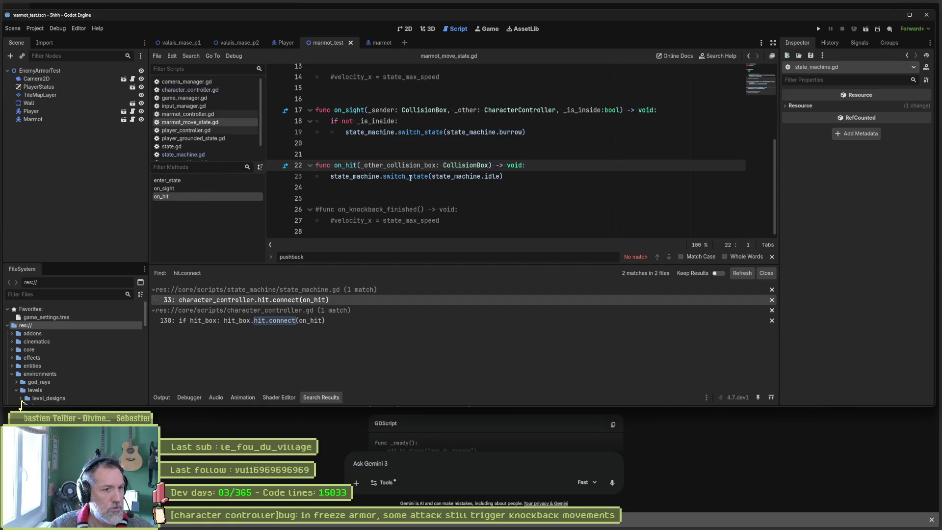
drag(469, 164, 466, 176)
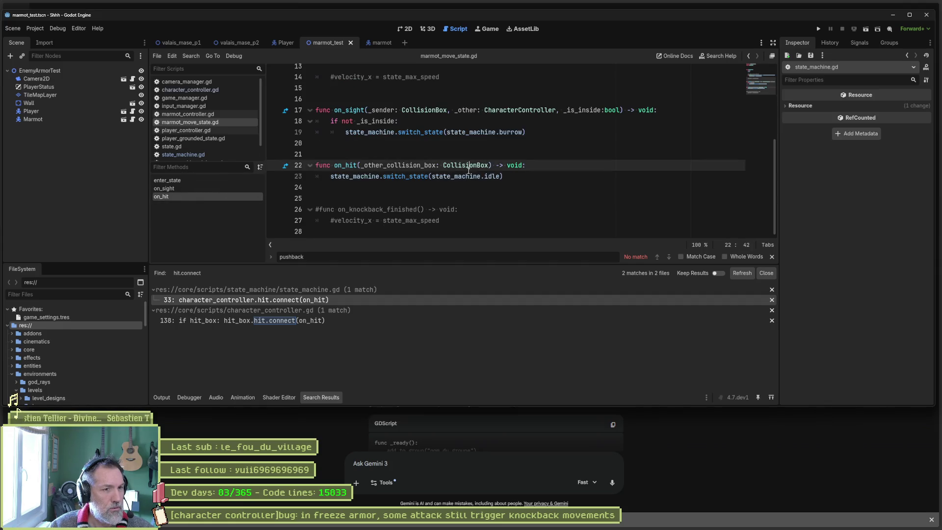
click(535, 174)
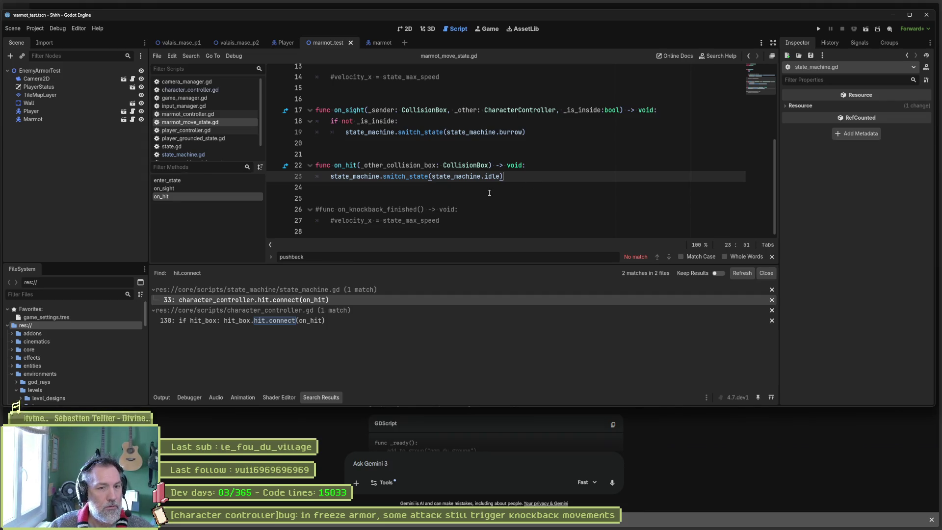
click(771, 256)
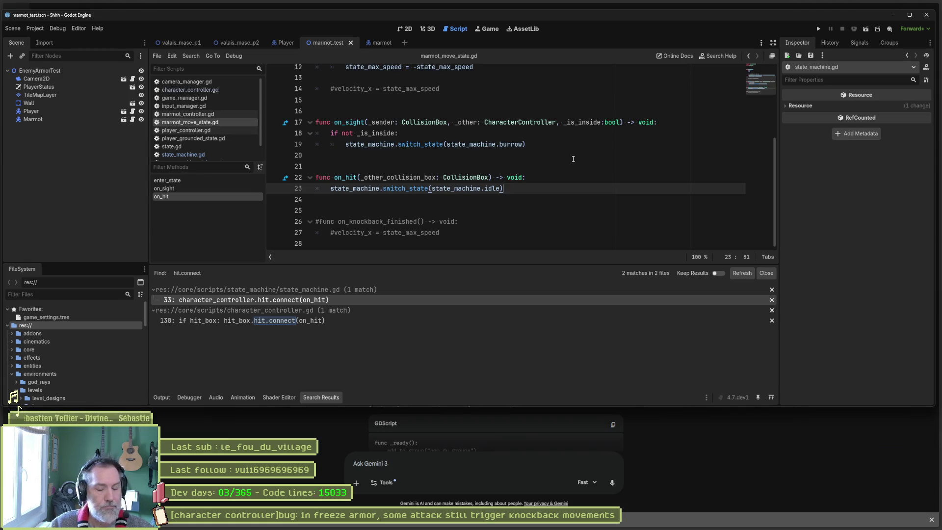
key(ctrl+alt+o)
Step: Open marmot_idle_state.gd and review enter_state and the _on_timer_timeout switch to move
text(marmot_idle)
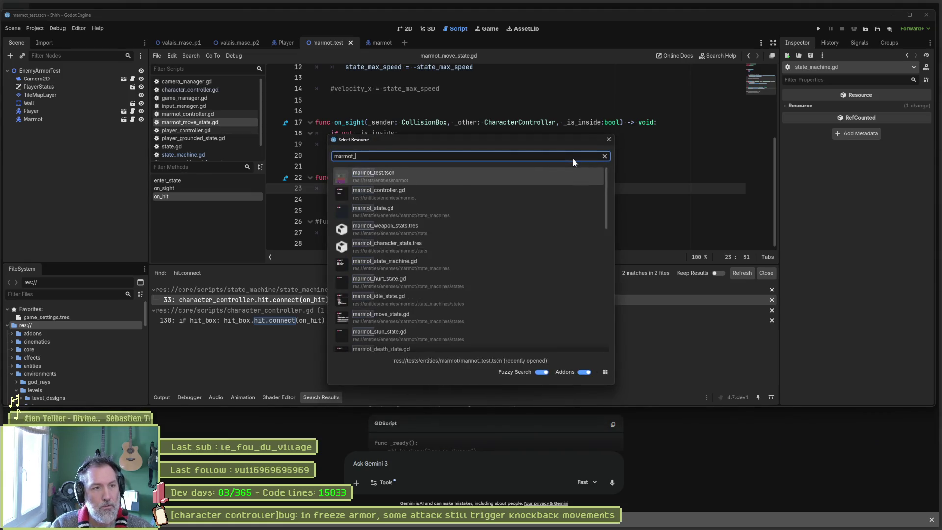
key(Return)
scroll(573, 158, down, 3)
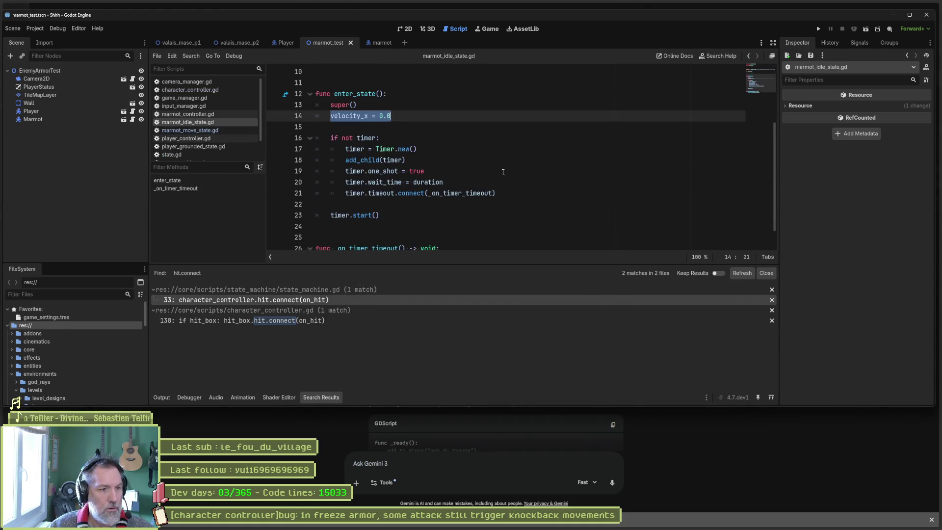
key(Left)
key(Left)
key(Left)
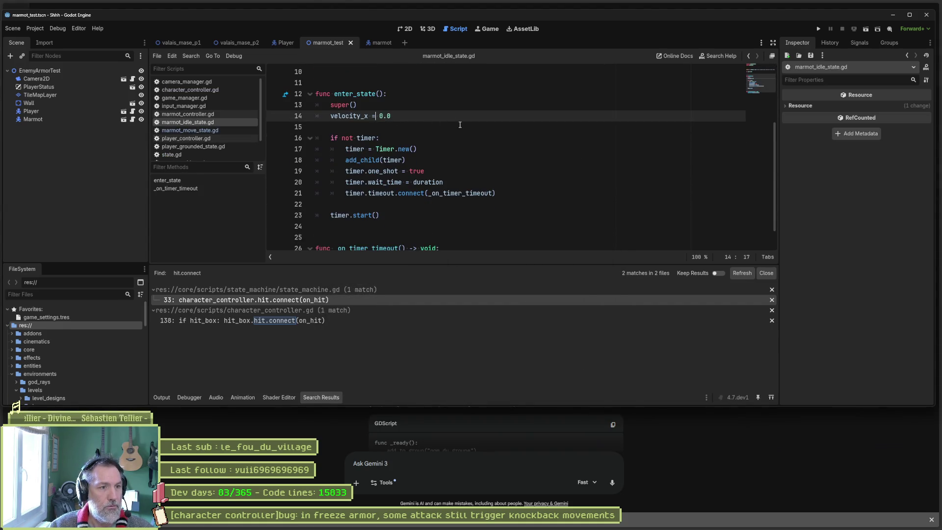
scroll(482, 158, down, 1)
double_click(439, 236)
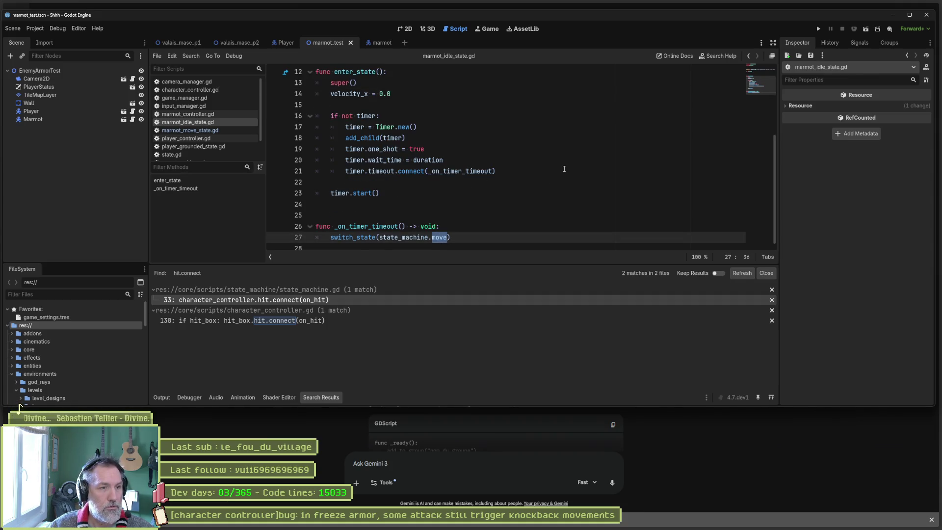
scroll(391, 124, up, 4)
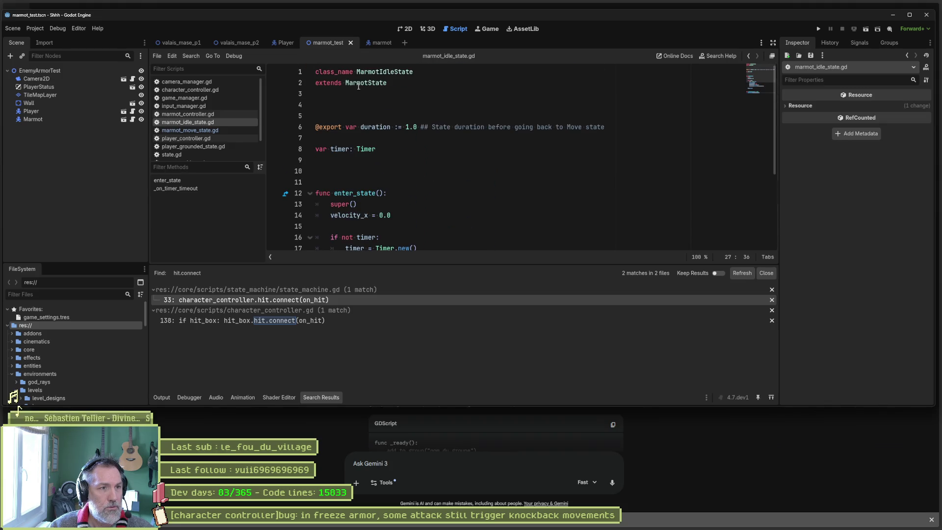
scroll(466, 200, down, 4)
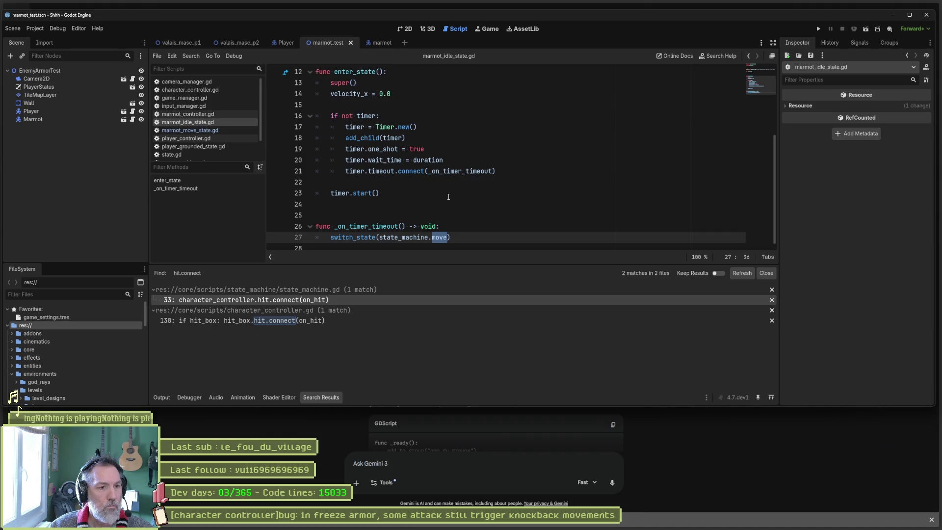
click(419, 201)
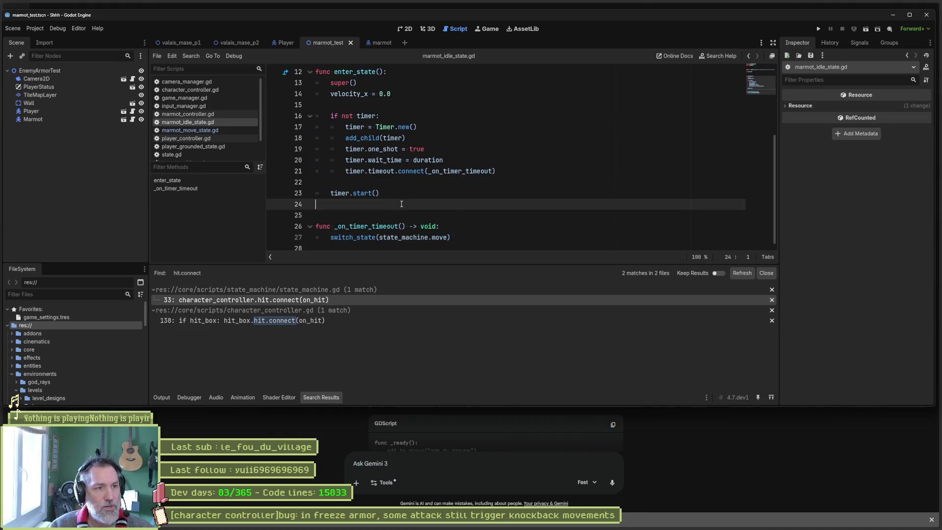
Step: Create a new update_state function in marmot_idle_state.gd
key(Return)
key(Return)
key(Return)
key(Up)
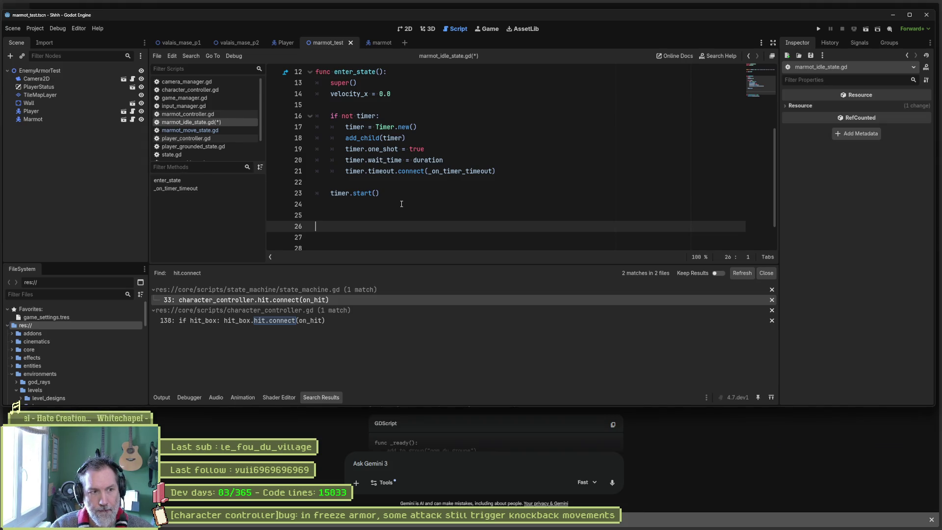
text(func )
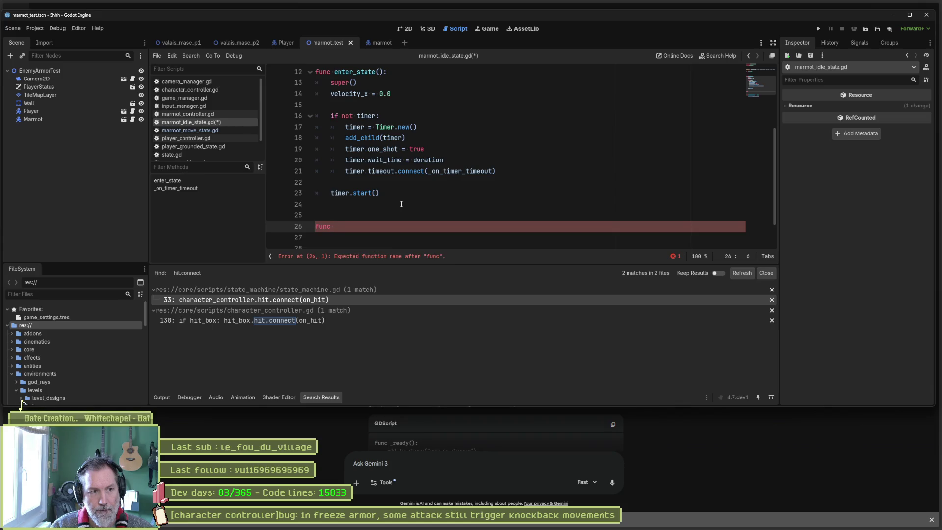
text(upda)
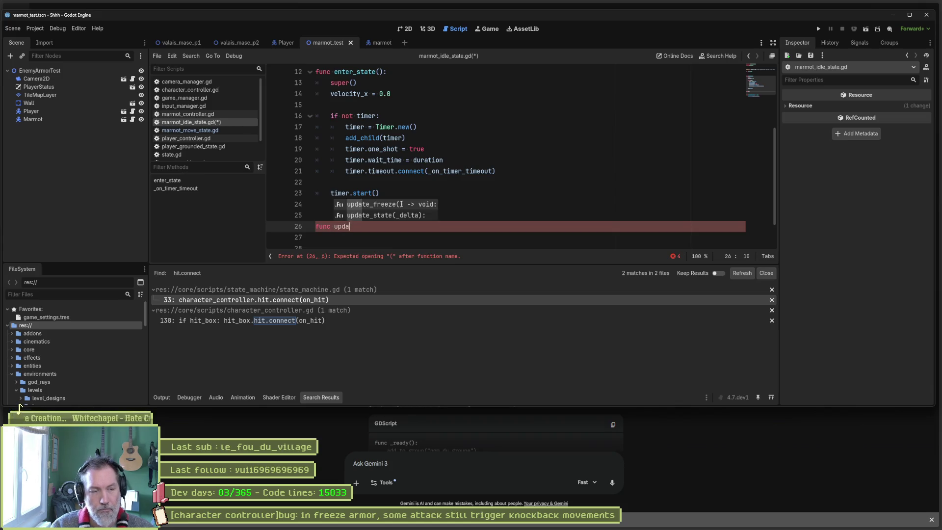
key(Down)
key(Return)
key(Return)
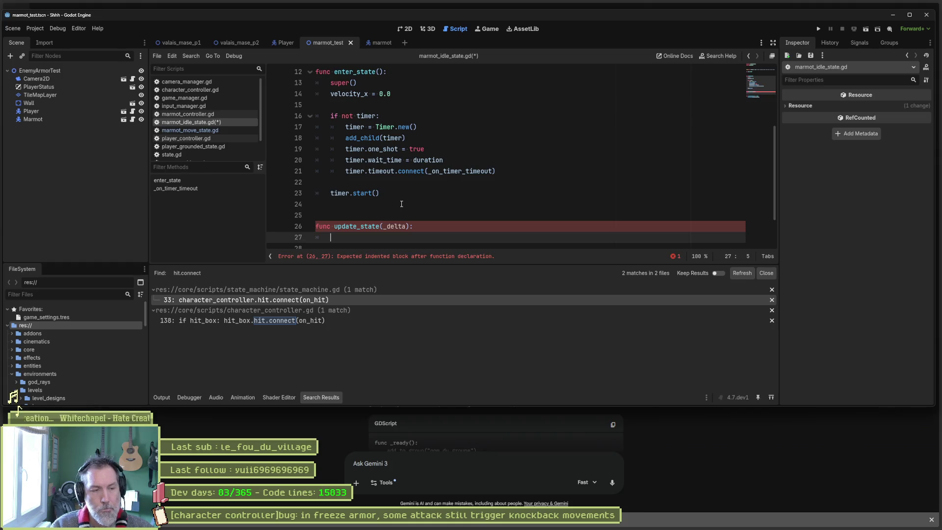
Step: Start a print_debug call logging self, ' idle @' and Time.get_ticks_msec()
text(print_debug())
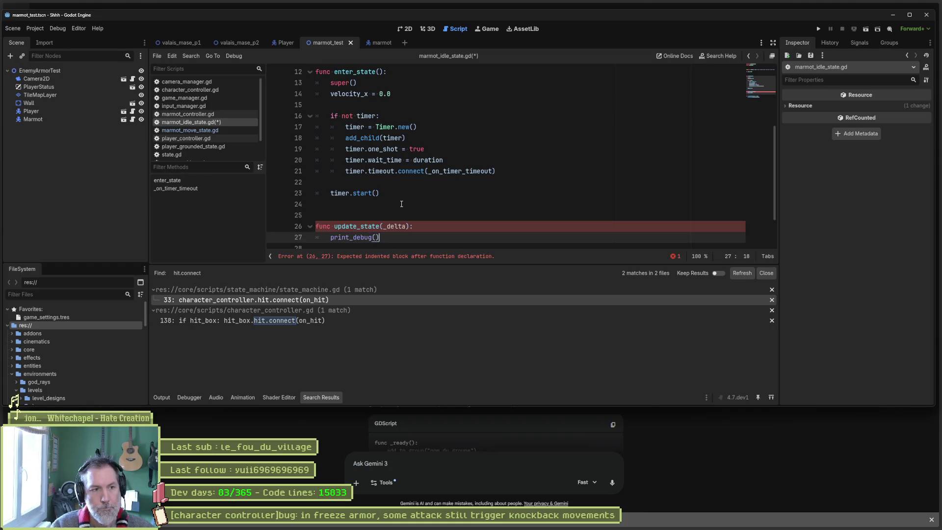
key(Left)
text(self, " )
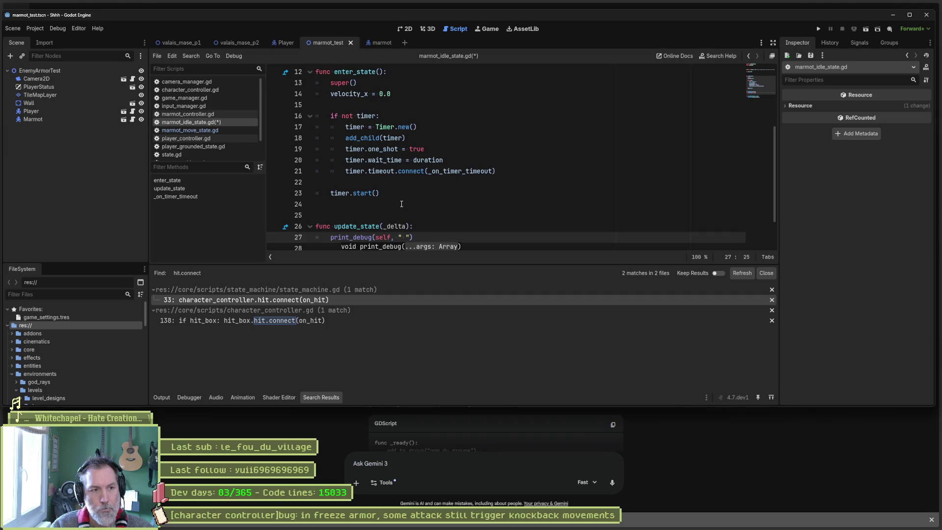
text(idle )
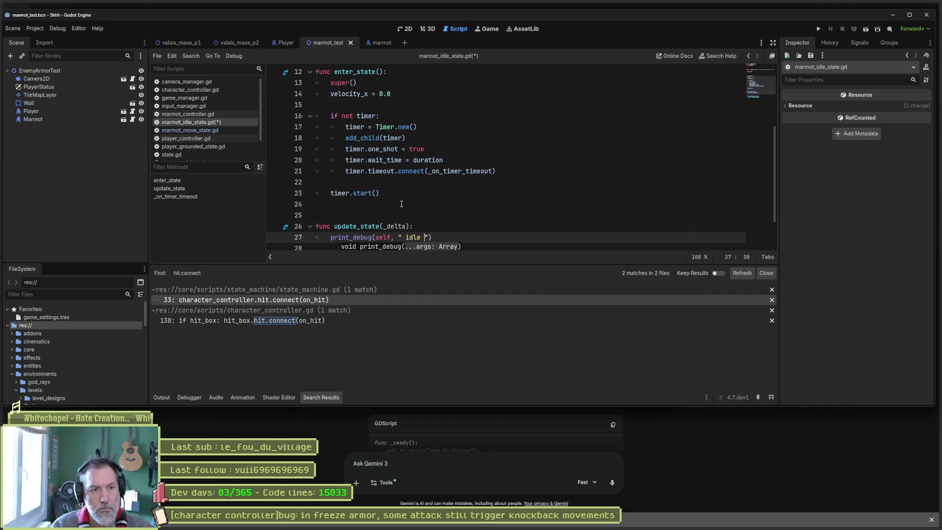
text(@)
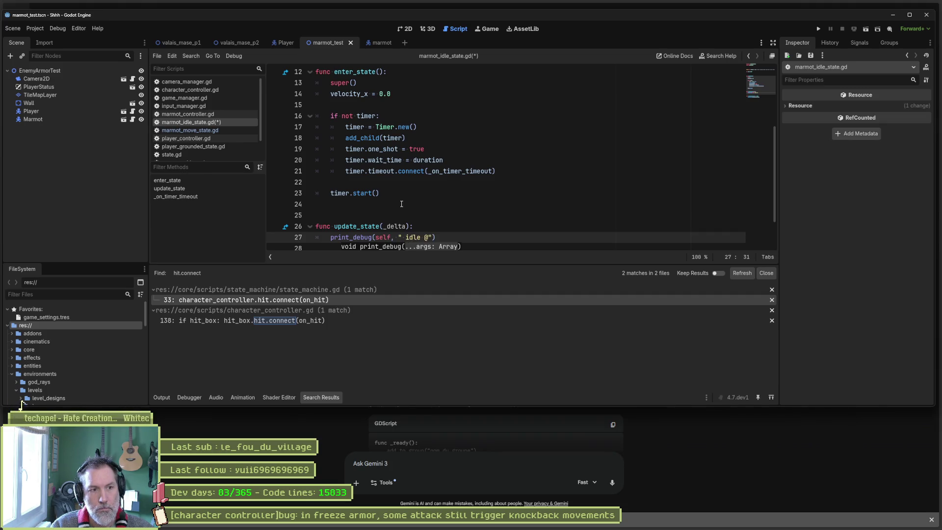
key(Right)
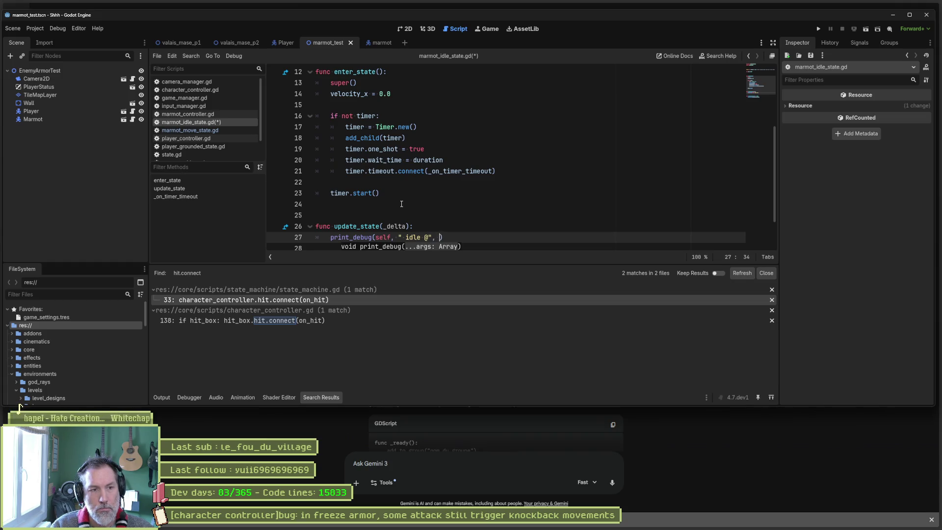
text(Time.mse)
key(Return)
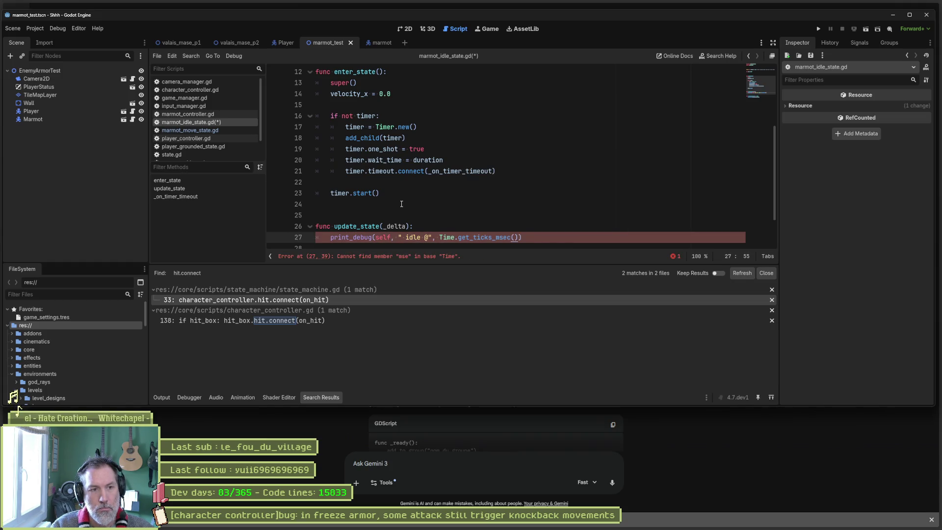
Step: Finish the print_debug line with ' freeze value = ' and character_controller.character_stats.freeze_value
text(, " freey)
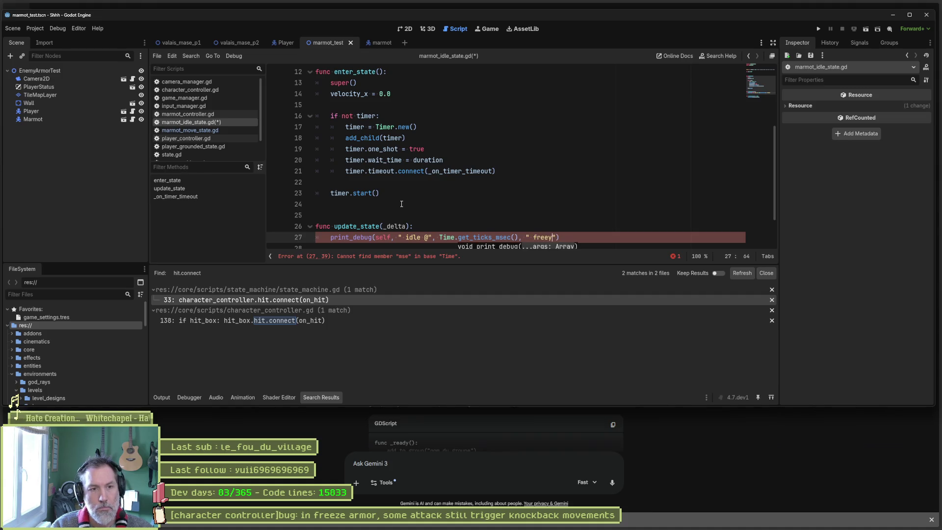
key(BackSpace)
text(ze value)
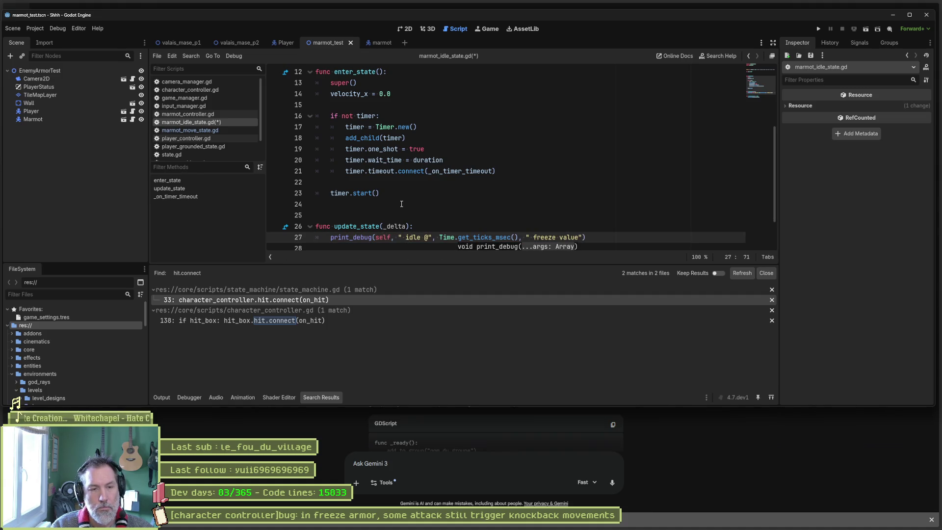
text( = ", cha)
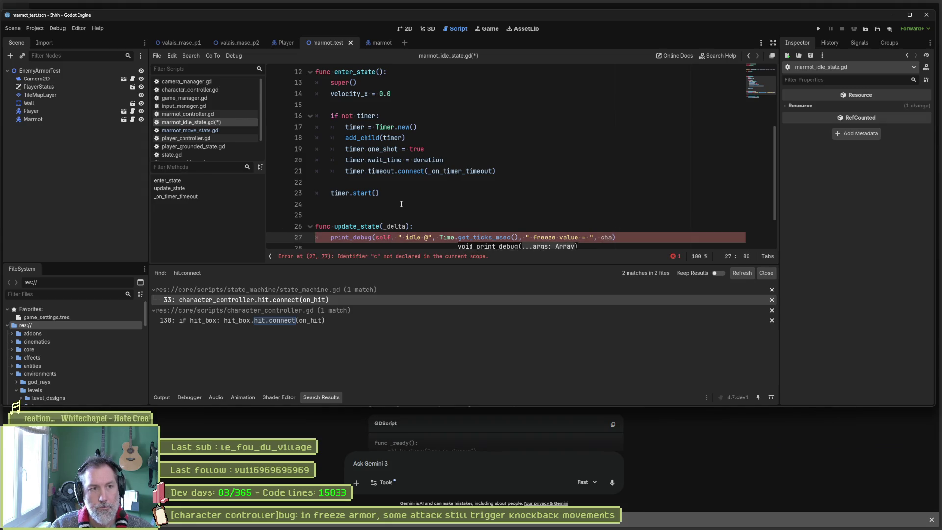
key(Return)
text(.st)
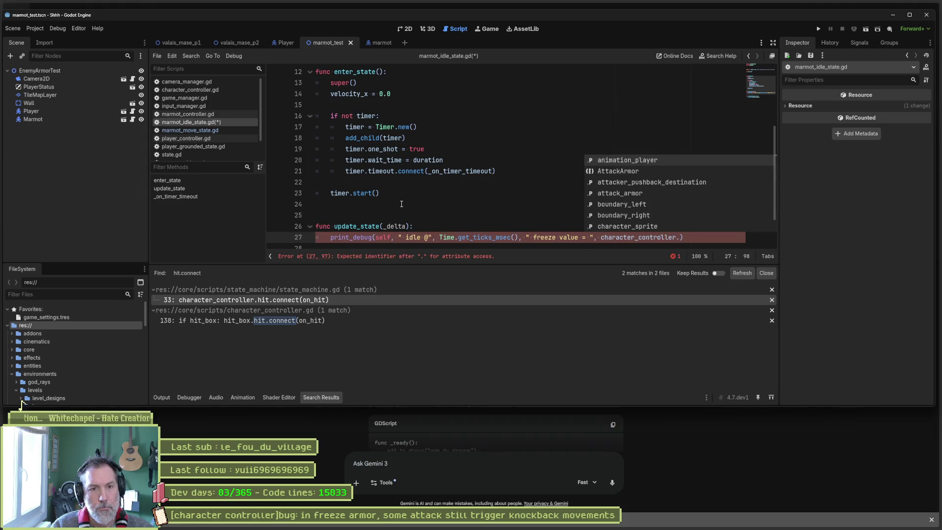
key(BackSpace)
key(BackSpace)
text(fre)
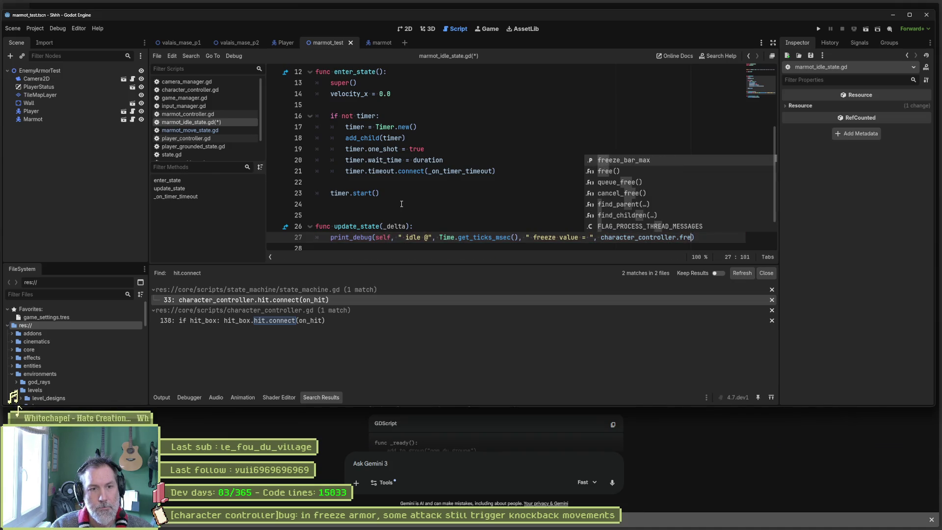
key(BackSpace)
key(BackSpace)
key(BackSpace)
text(stat)
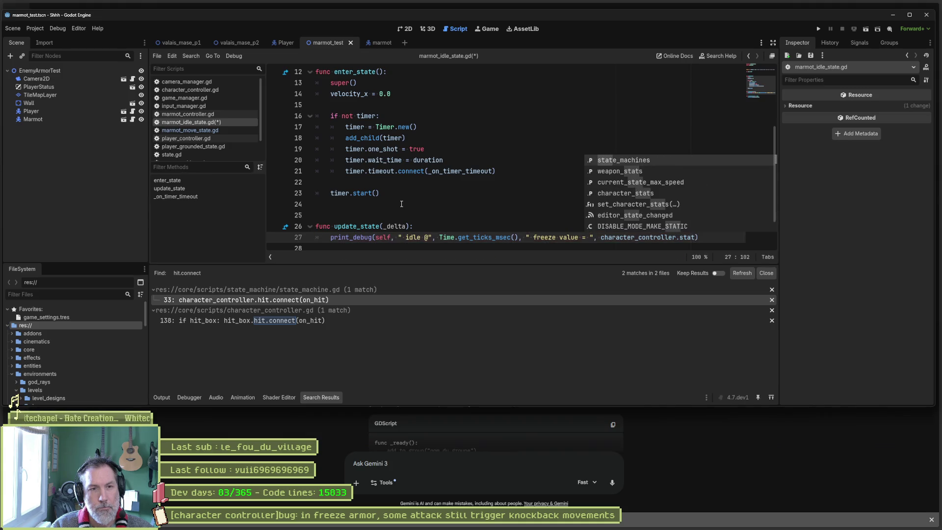
key(Down)
key(Down)
key(Down)
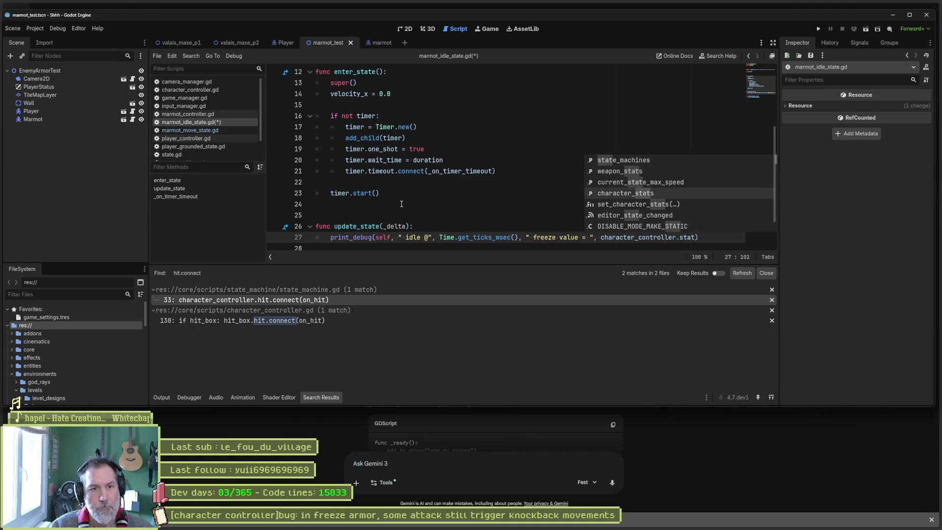
key(Return)
text(.free)
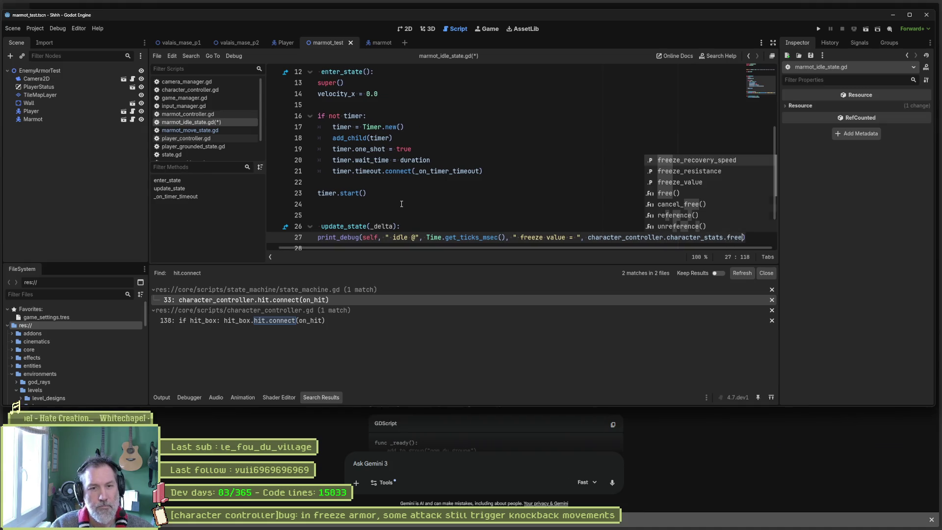
key(Down)
key(Down)
key(Return)
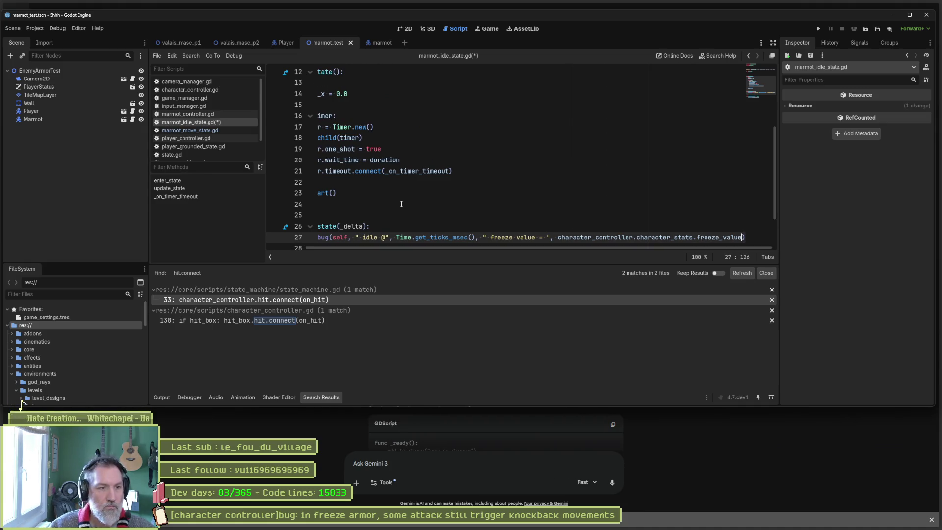
Step: Save the script and select the print_debug line 27 for reuse in _on_timer_timeout
key(ctrl+s)
scroll(419, 208, down, 2)
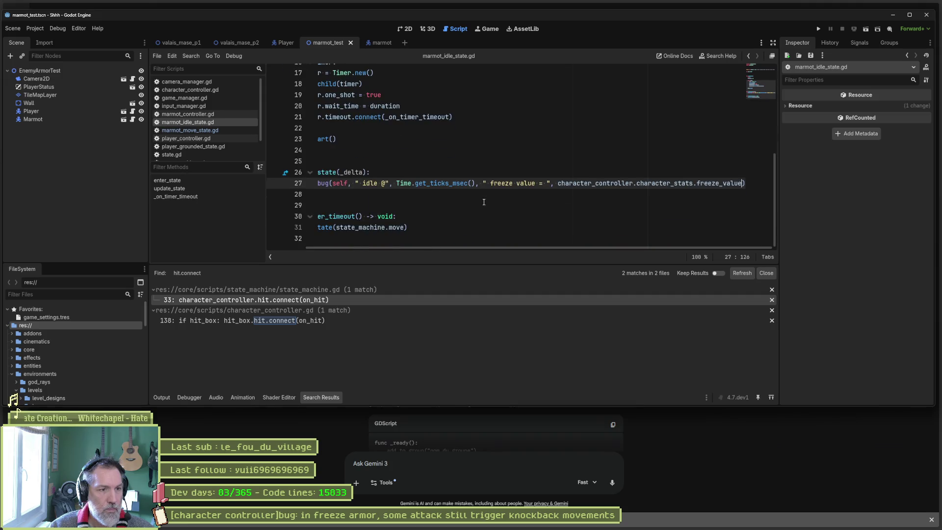
drag(451, 249, 389, 242)
click(440, 227)
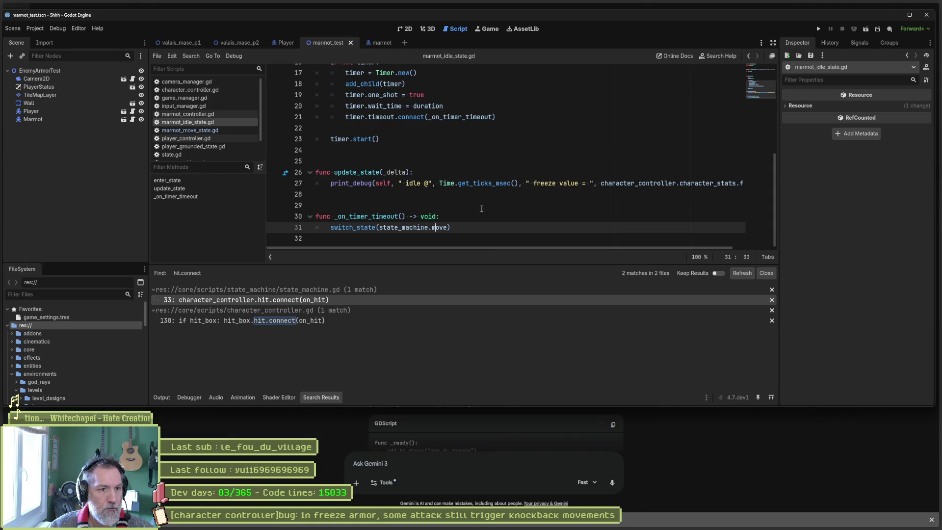
click(488, 183)
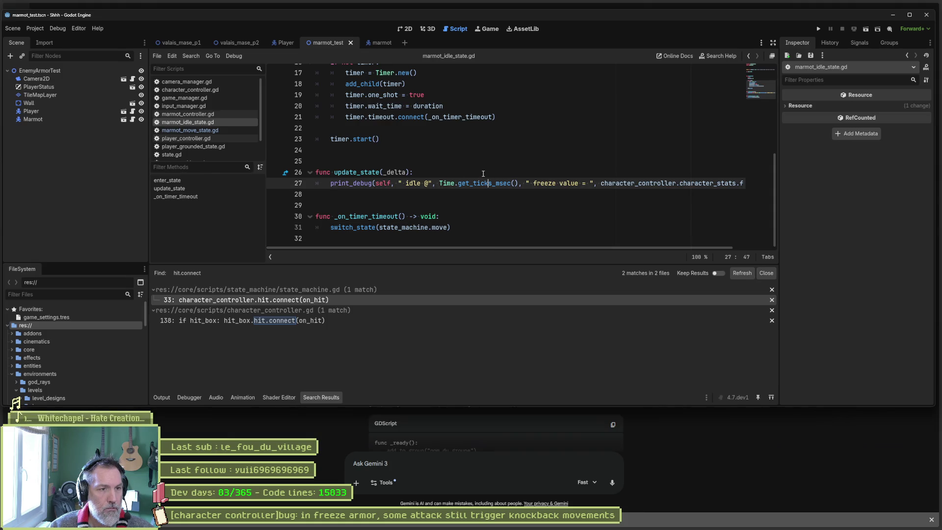
drag(330, 183, 329, 191)
click(331, 228)
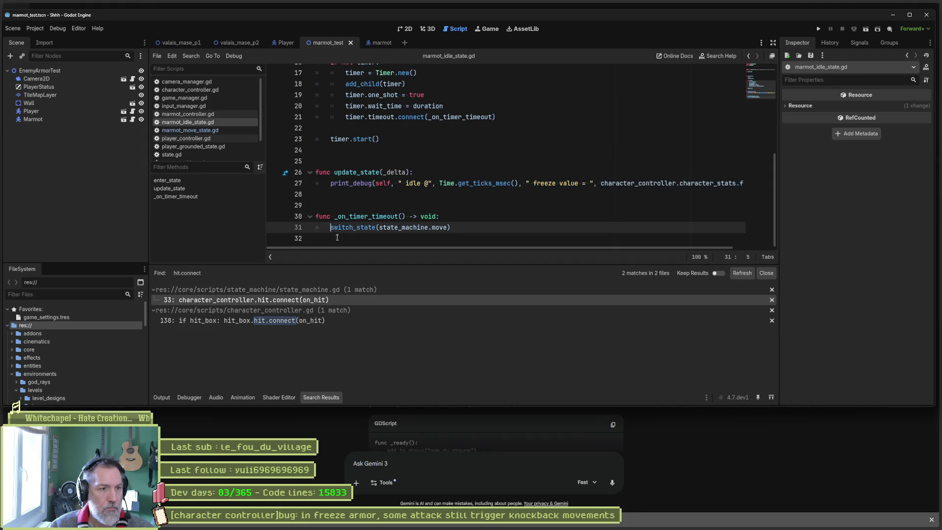
Step: Paste the debug line under switch_state, indent it, insert 'exit with ' before 'freeze', and save
click(449, 237)
key(ctrl+v)
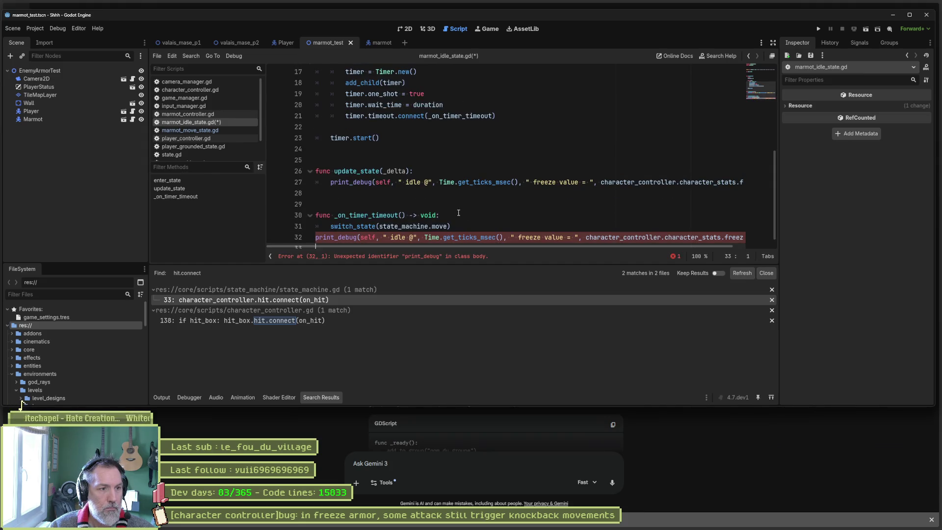
key(Up)
key(Tab)
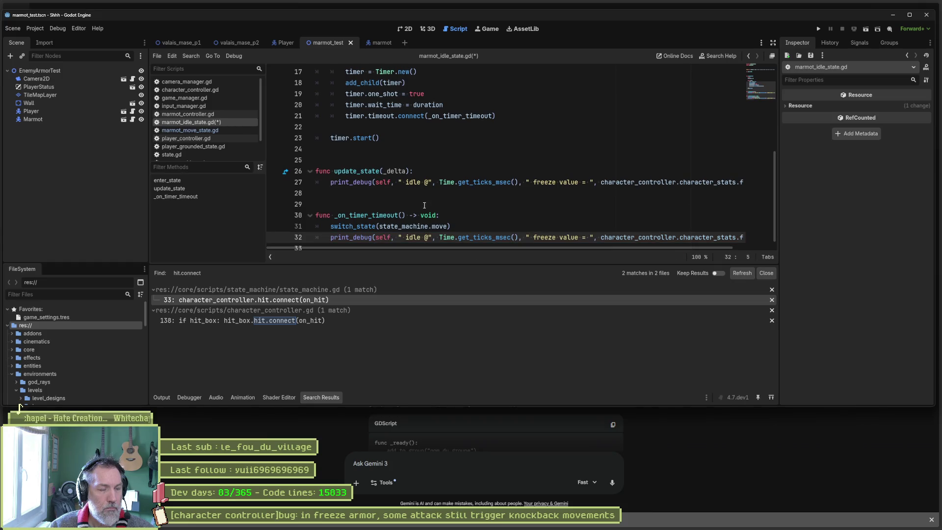
click(533, 237)
text(exit with)
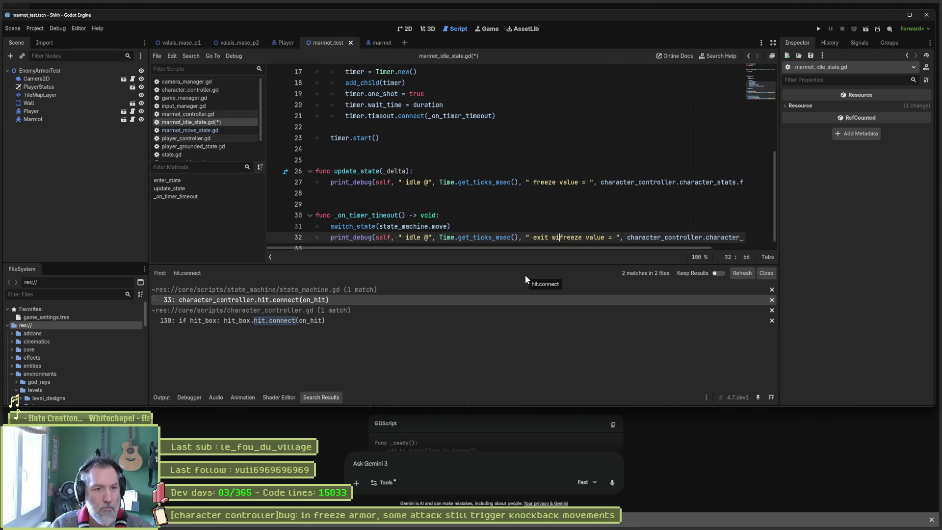
key(ctrl+s)
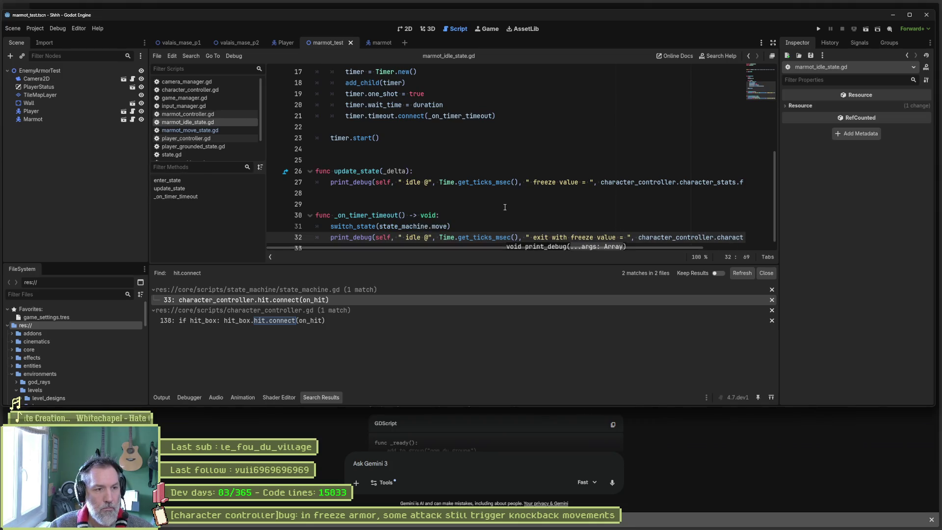
Step: Run the current marmot_test scene with F6
click(450, 226)
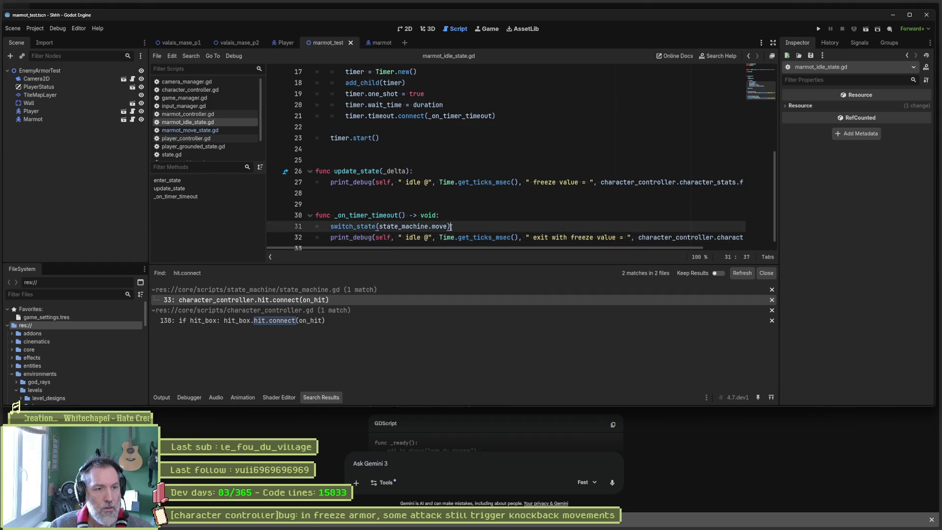
shift+click(331, 227)
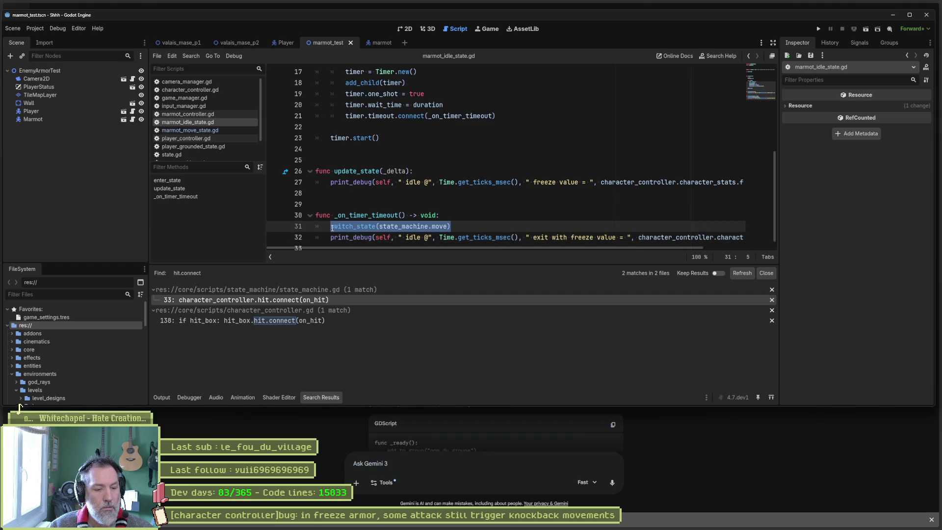
key(F6)
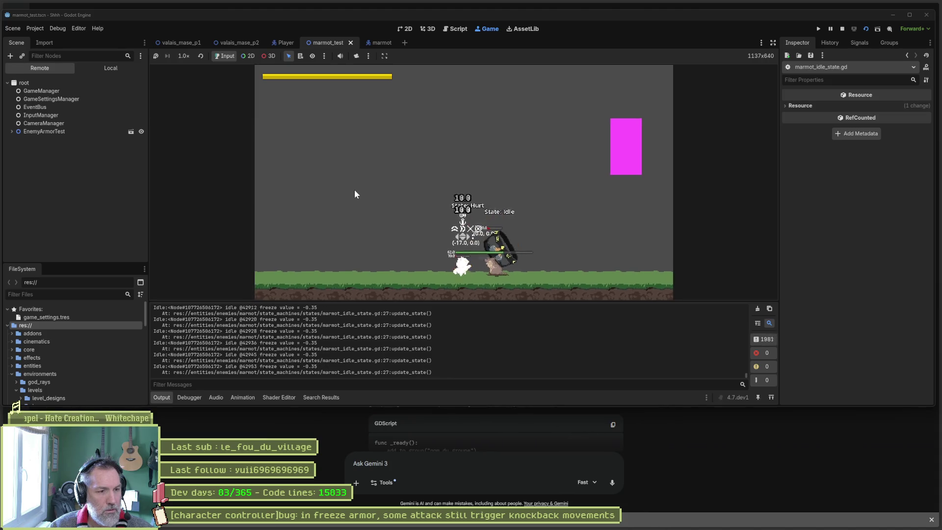
Step: Stop the running game after the idle and exit logs show freeze value -0.35
key(F8)
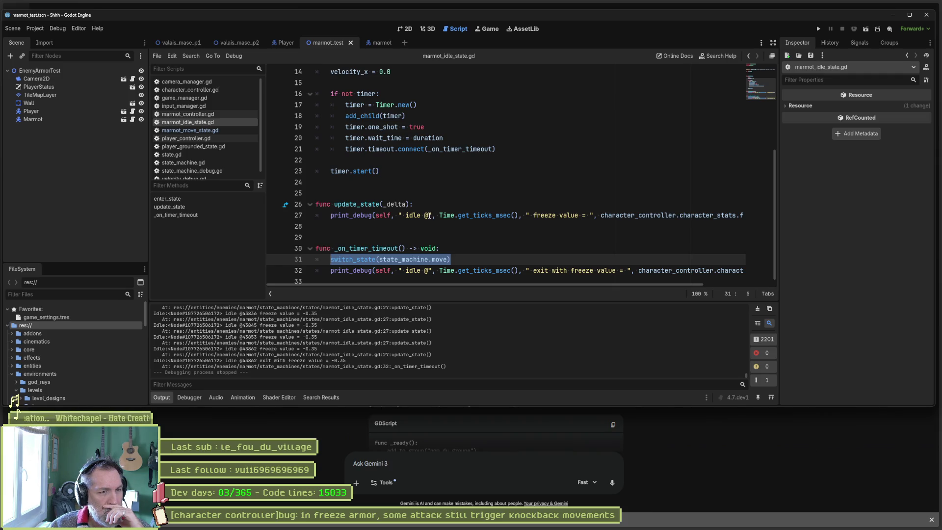
Step: Delete the debug update_state function from marmot_idle_state.gd and save the script
click(427, 214)
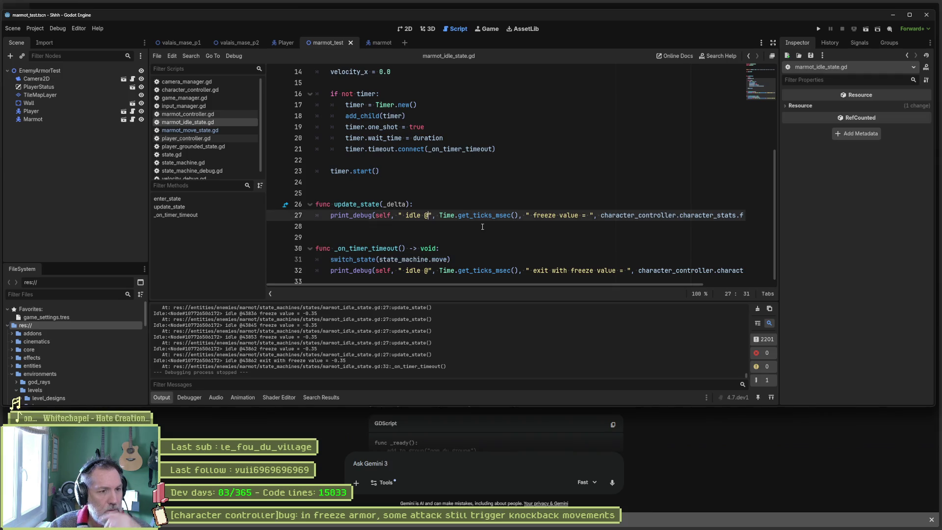
key(Up)
key(Return)
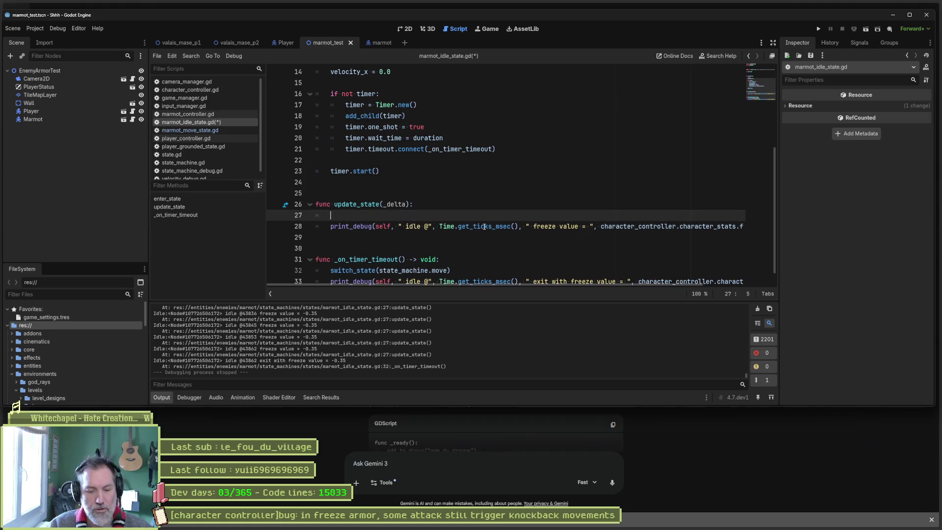
text(super())
key(Up)
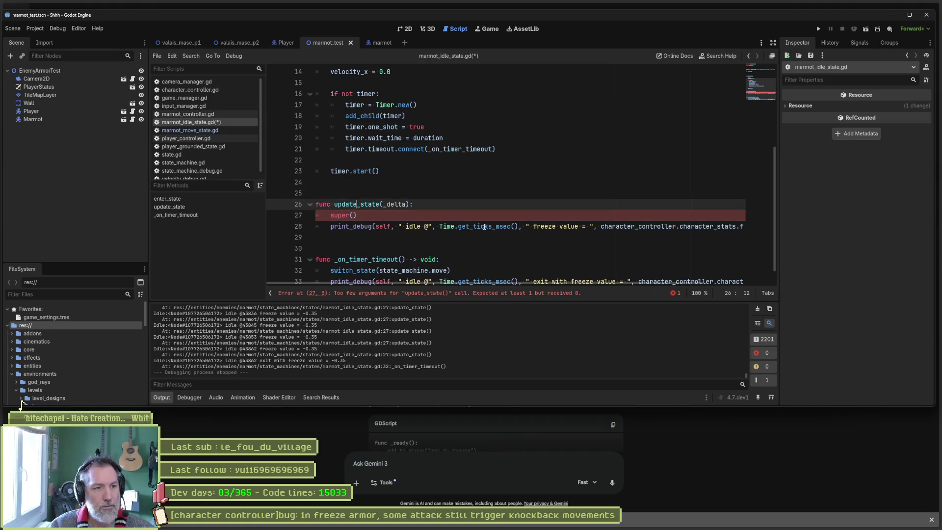
key(ctrl+shift+k)
key(ctrl+shift+k)
key(ctrl+shift+k)
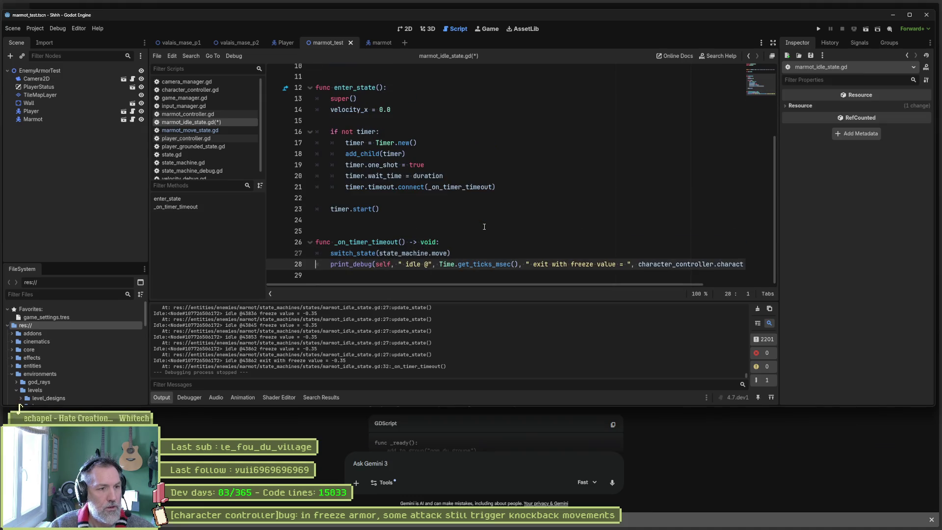
key(Down)
key(ctrl+shift+k)
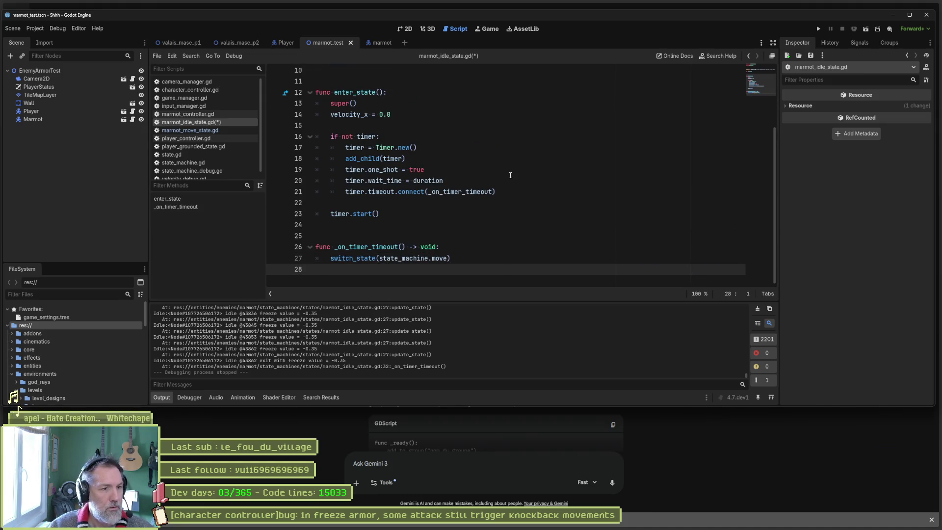
key(ctrl+s)
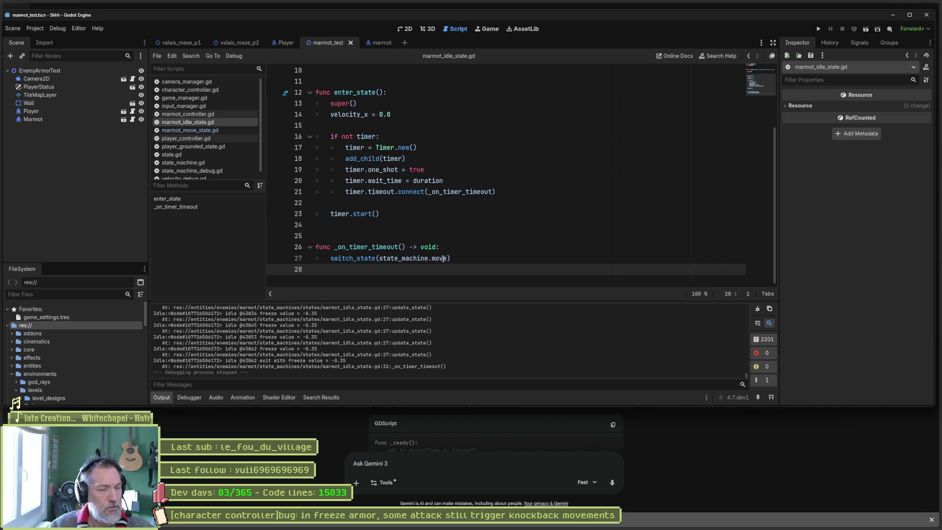
click(205, 130)
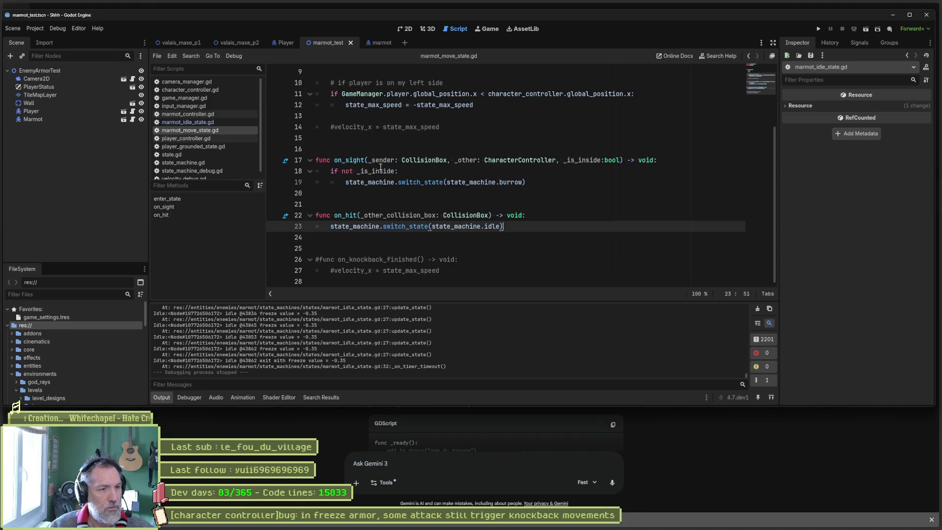
Step: Review enter_state's state_max_speed in marmot_move_state.gd, then open state.gd's freeze logic
scroll(469, 194, up, 1)
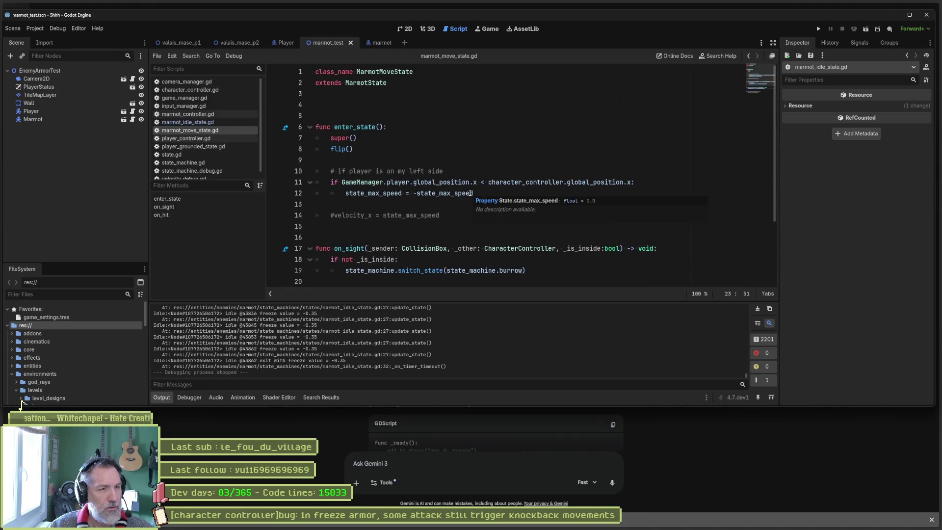
drag(446, 214, 466, 133)
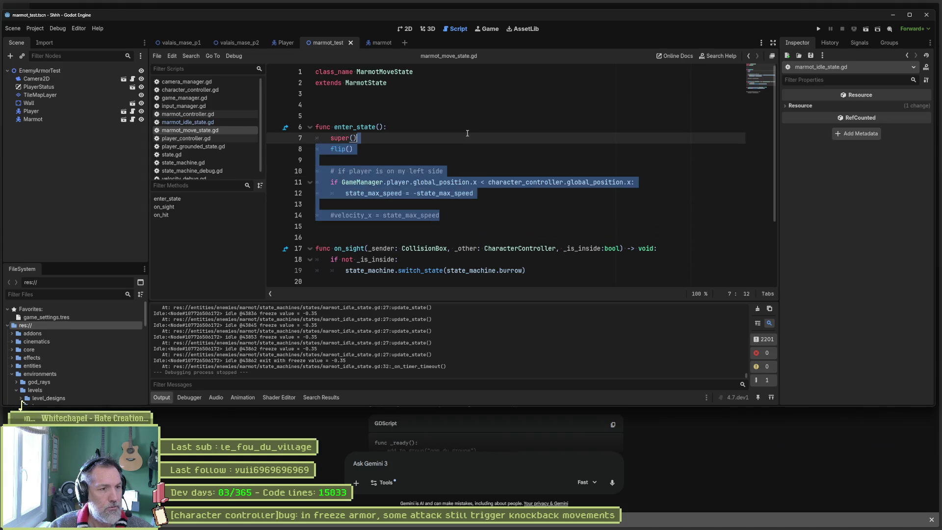
double_click(431, 216)
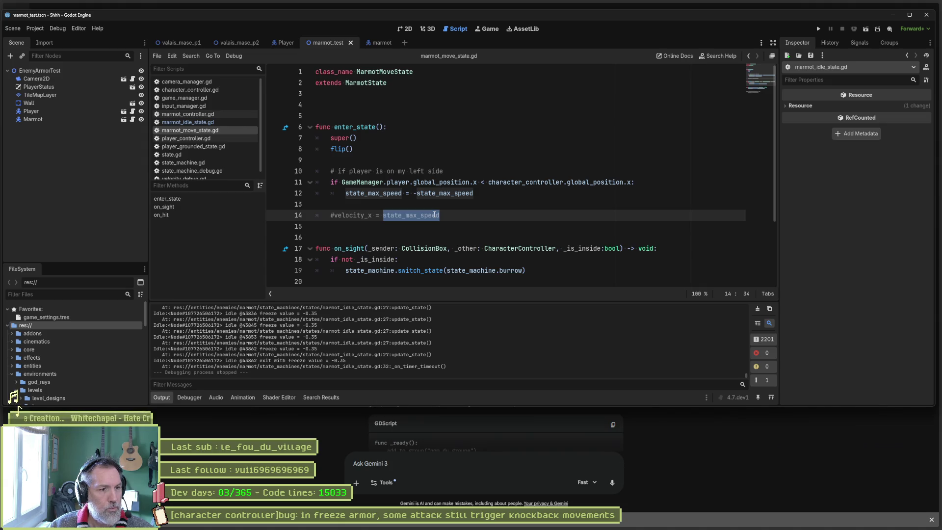
scroll(434, 214, down, 3)
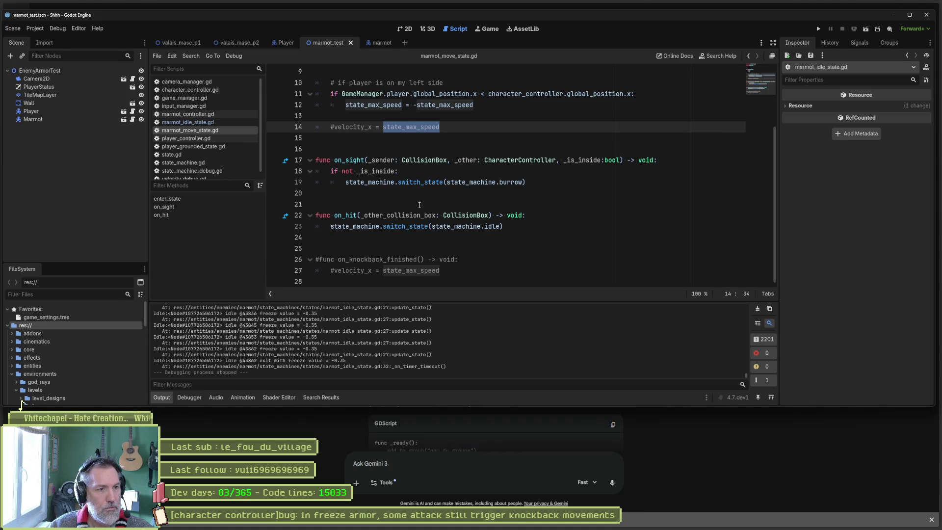
click(199, 155)
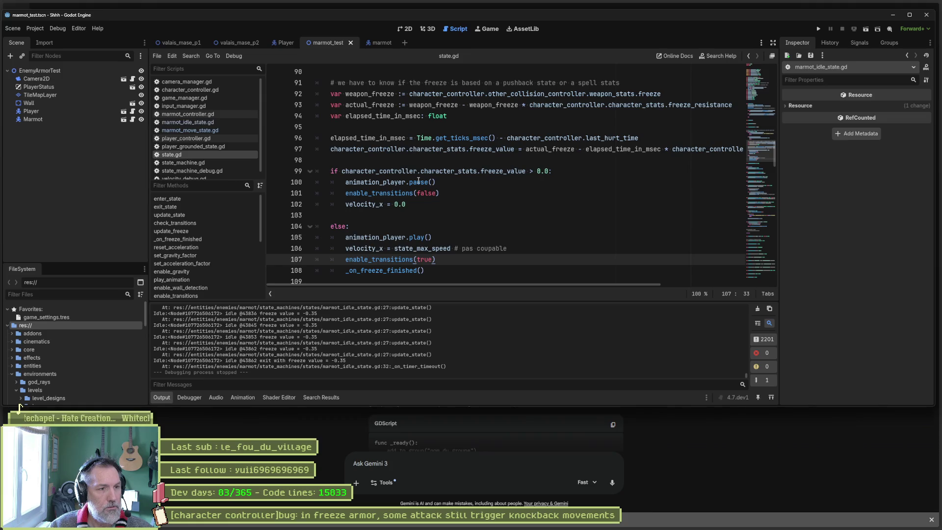
scroll(426, 172, up, 3)
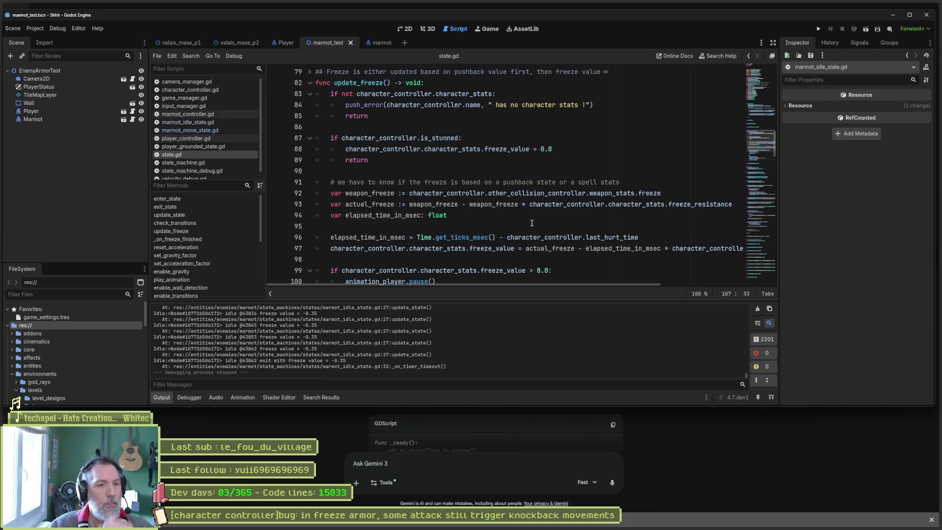
scroll(540, 226, down, 1)
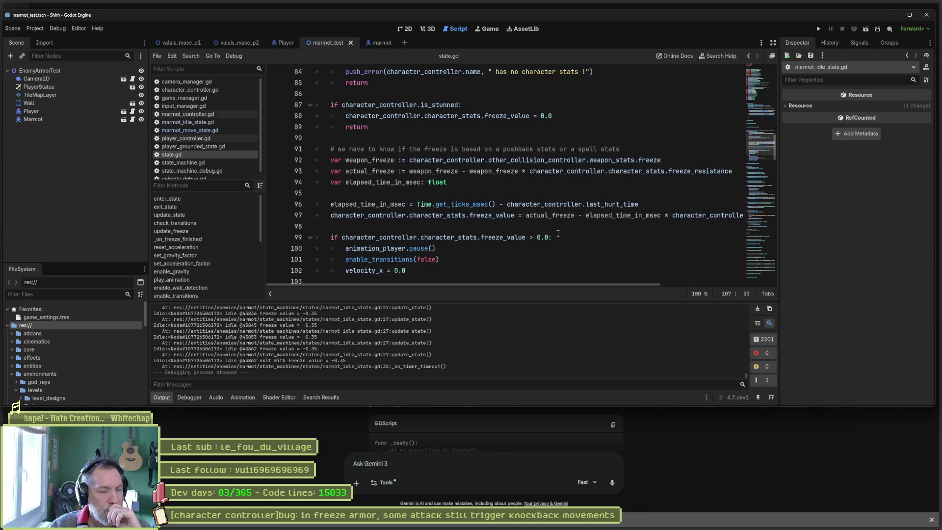
scroll(585, 242, down, 1)
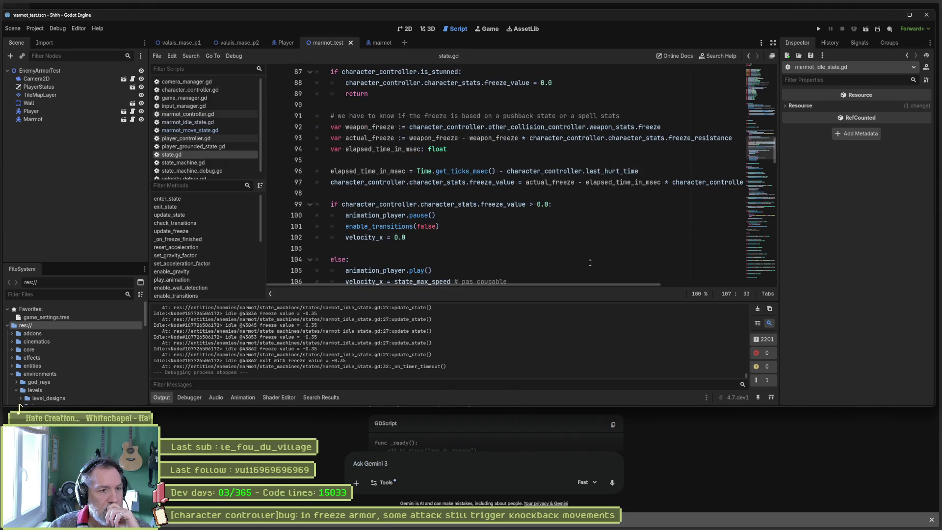
scroll(586, 263, down, 1)
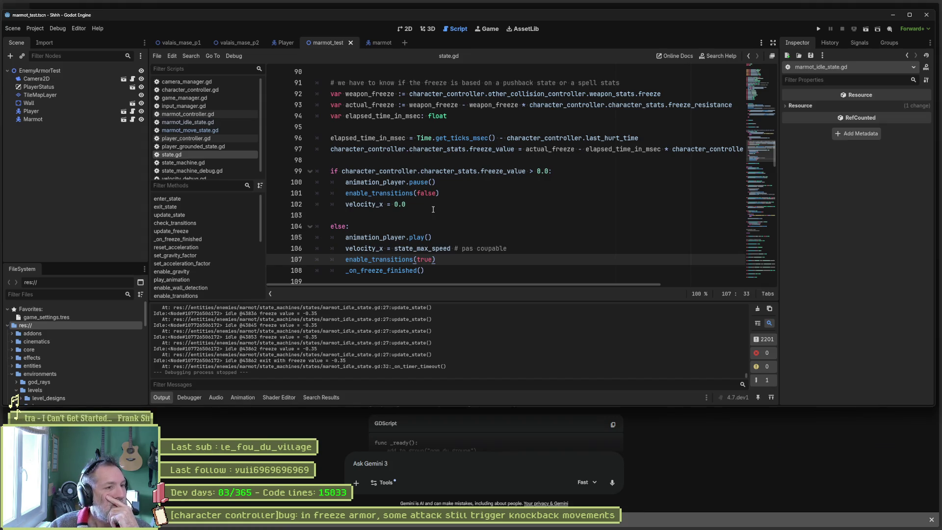
click(426, 203)
Step: Add print_debug(self, " velocity_x = ", velocity_x) after line 102 and run the game
key(Return)
text(print_de)
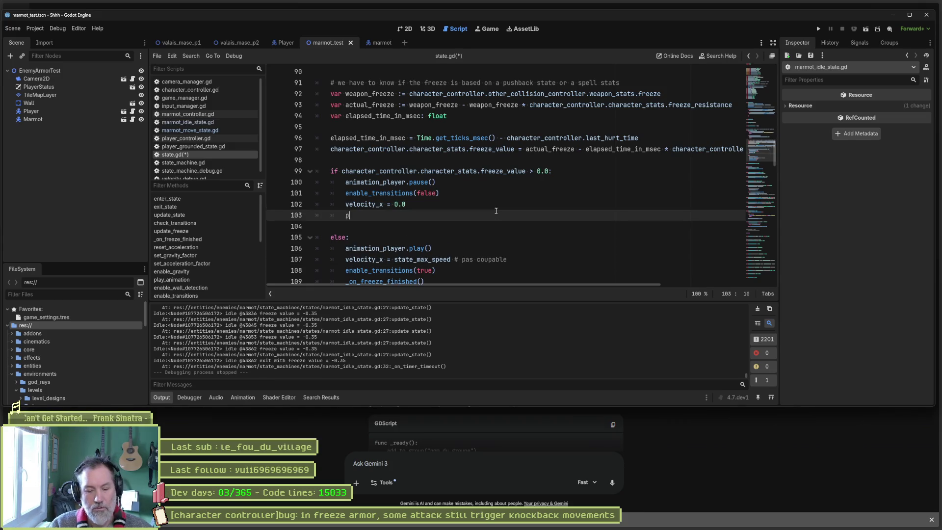
text(bug(self, ")
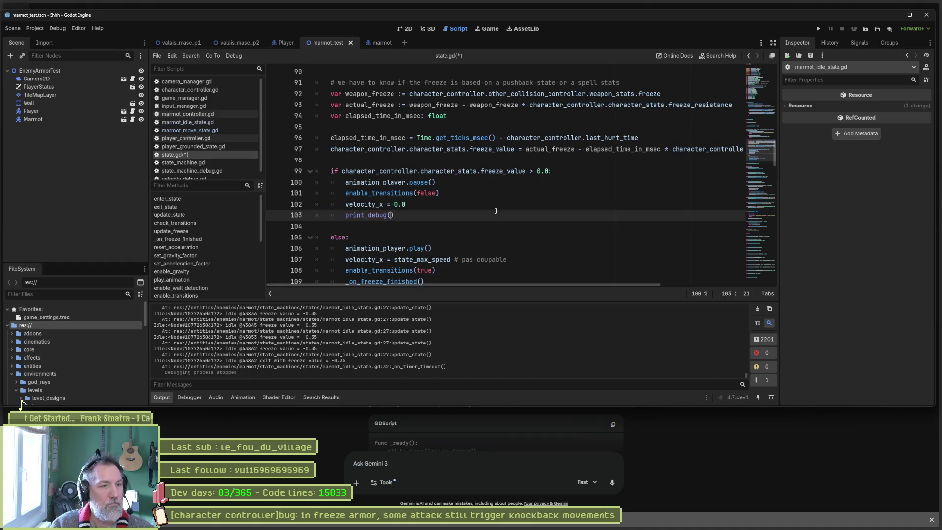
text( freeze)
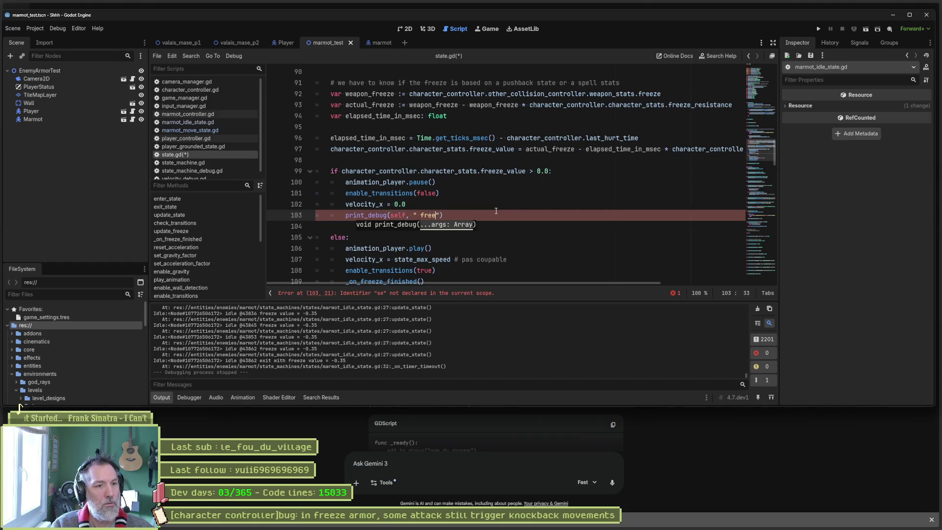
text( value)
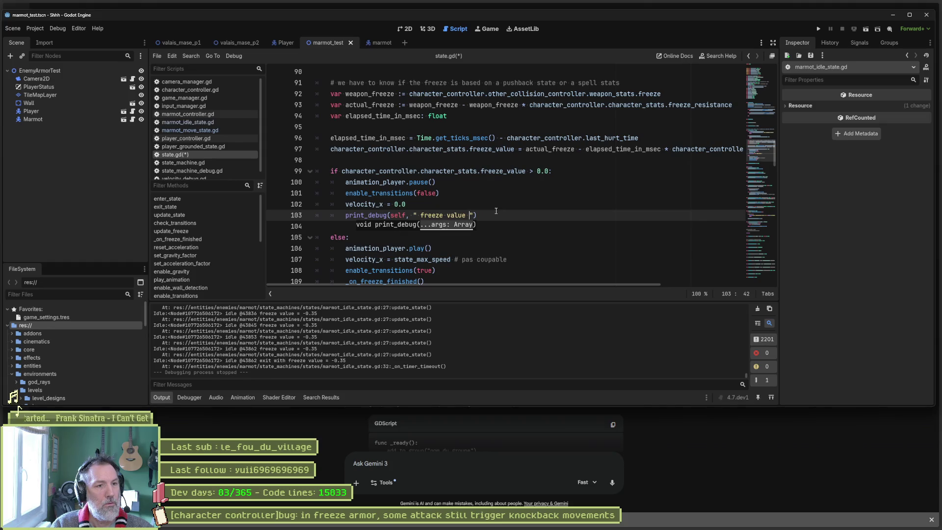
key(ctrl+BackSpace)
key(ctrl+BackSpace)
text(veloc)
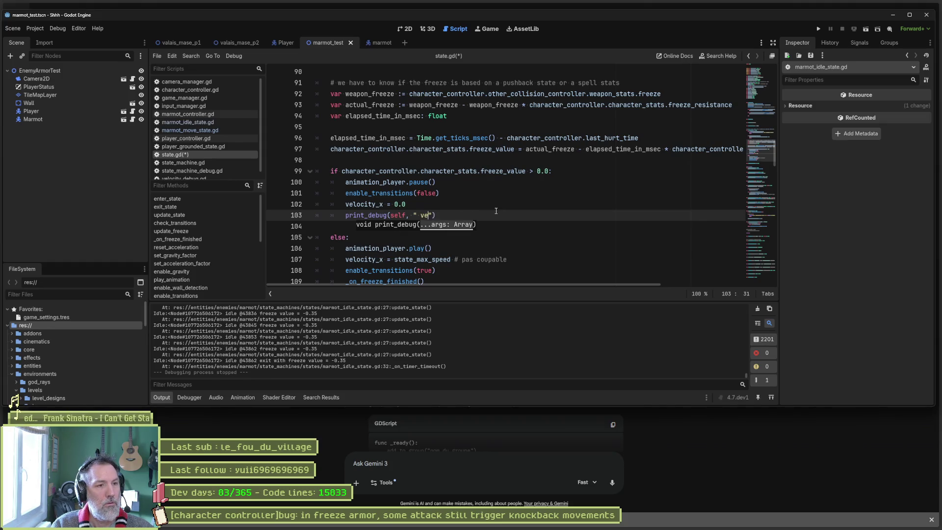
text(ity_x = ")
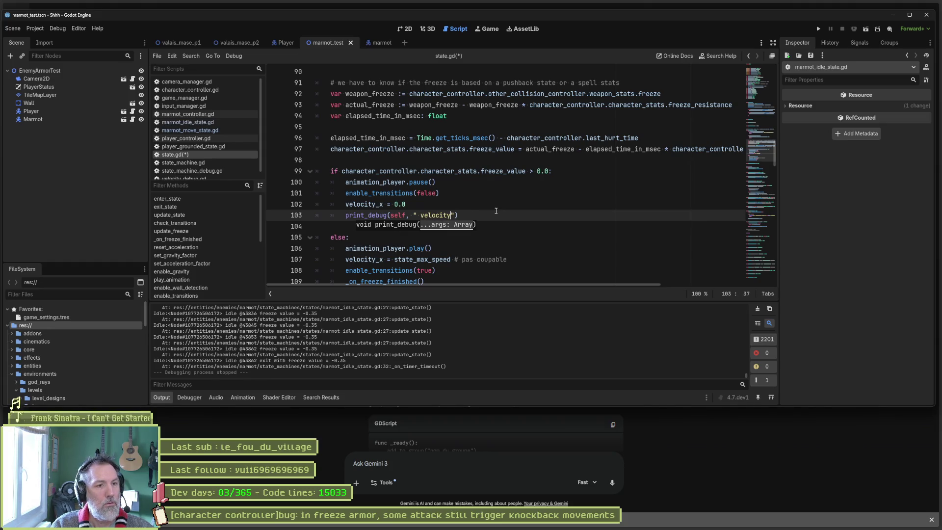
text(, velocity_x)
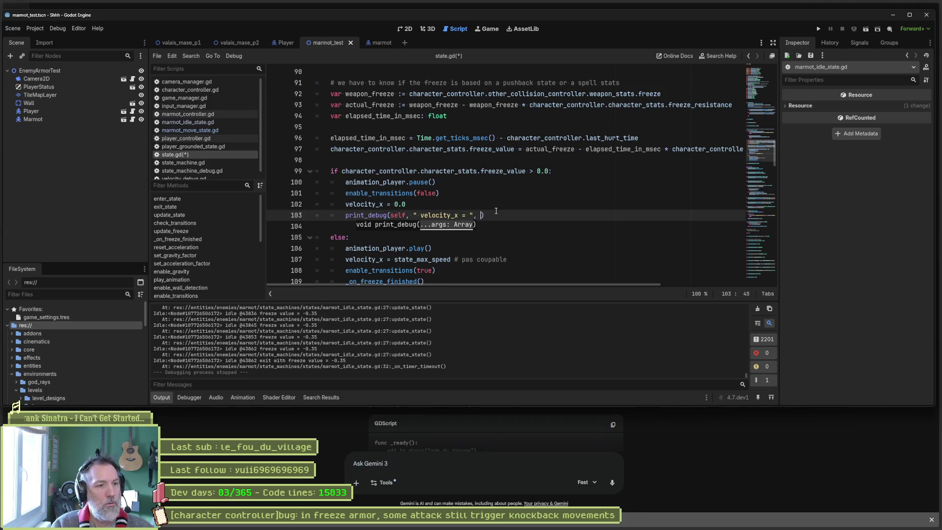
key(F6)
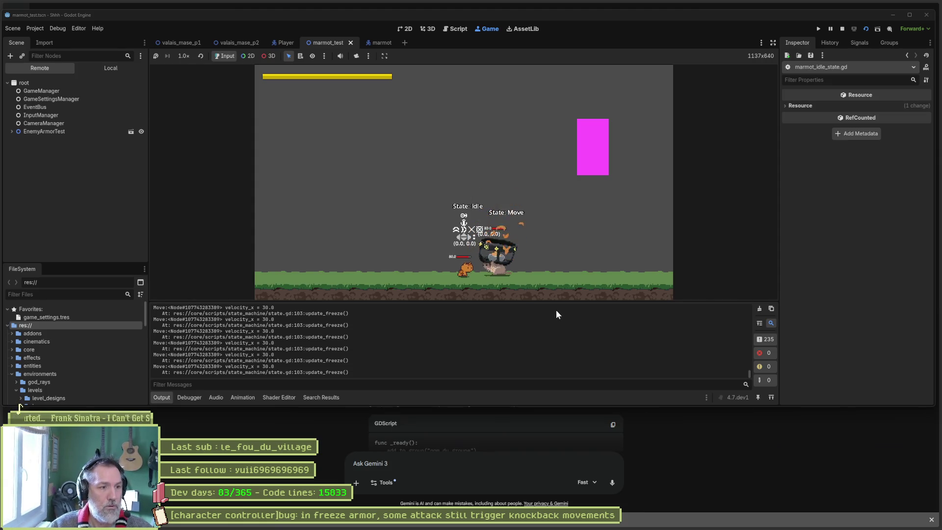
Step: Stop the running game after the Output shows velocity_x = 30.0 from update_freeze
key(F8)
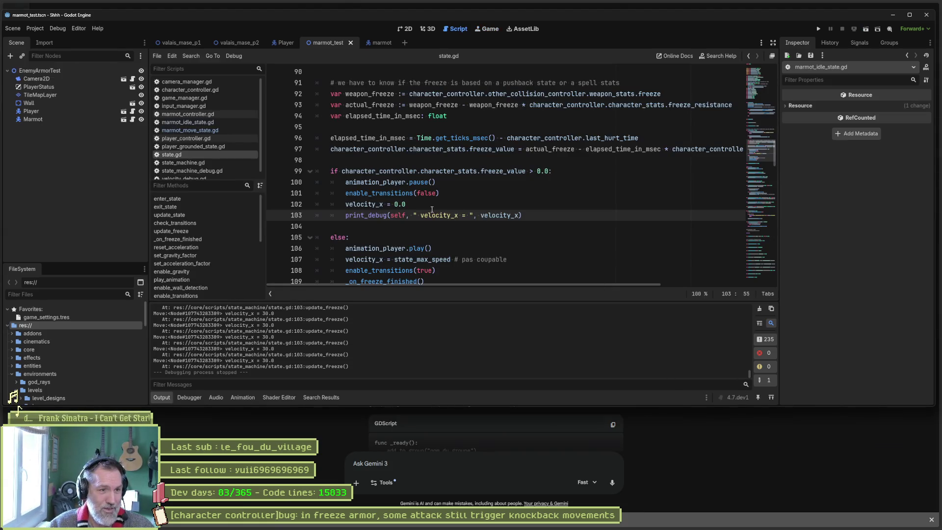
Step: Select lines 99–103 of state.gd's freeze check and bring the Gemini chat forward
drag(406, 204, 360, 208)
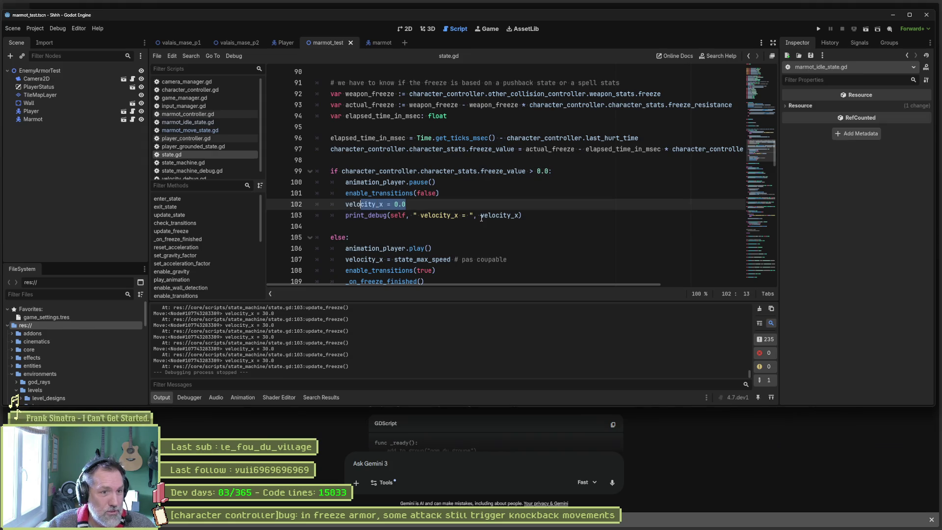
click(508, 215)
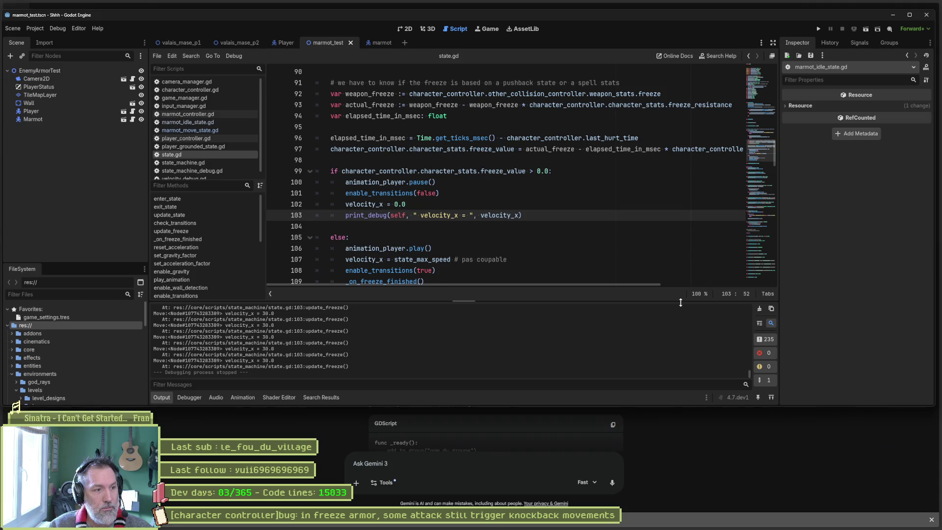
drag(751, 374, 759, 290)
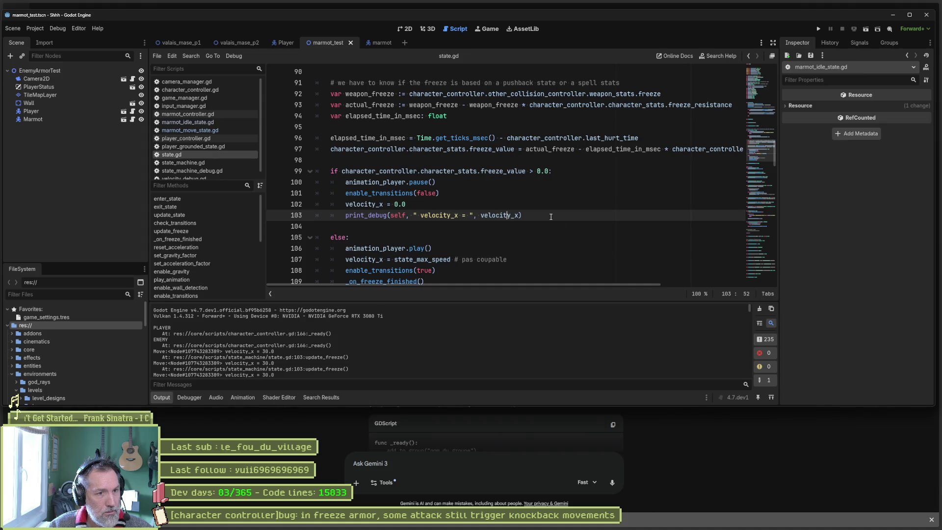
drag(523, 215, 302, 166)
key(ctrl+c)
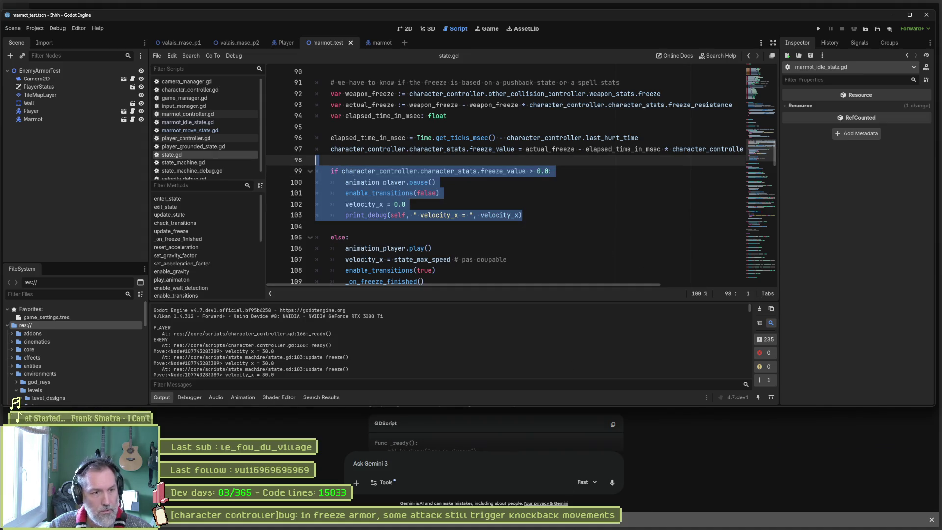
click(535, 455)
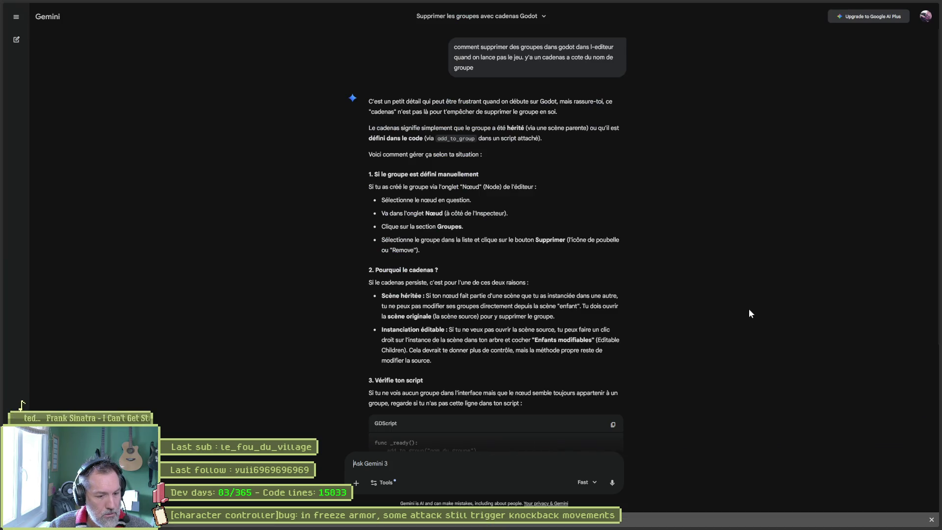
Step: Ask Gemini in French why the console prints 30, pasting the freeze code snippet below
key(alt+Tab)
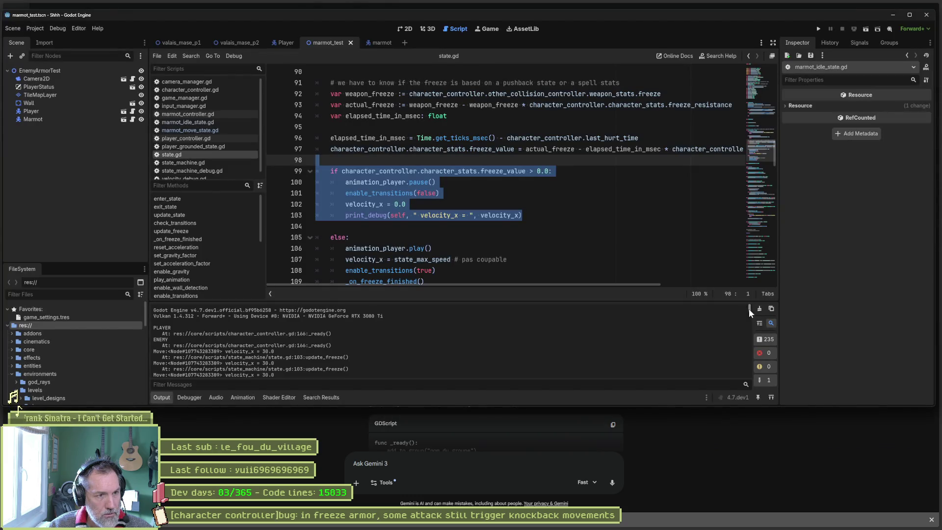
key(alt+Tab)
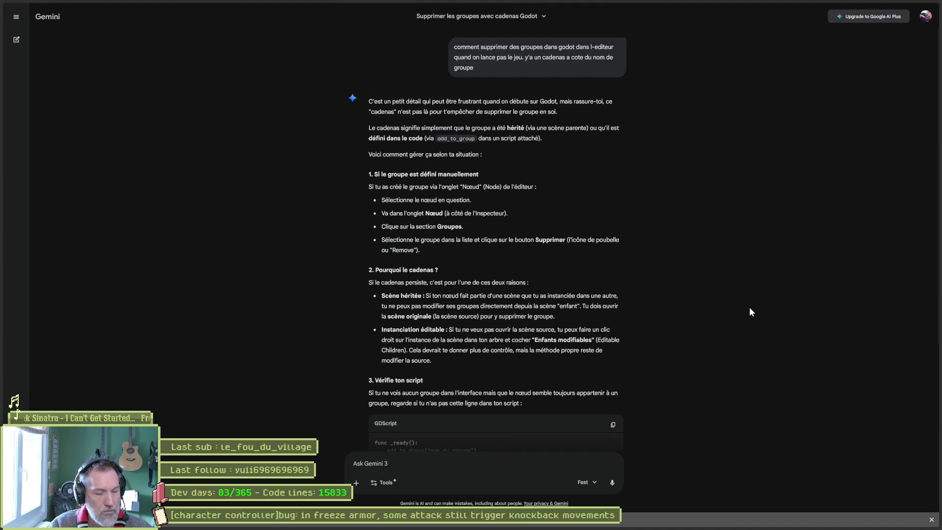
text(dans ce bout de coe)
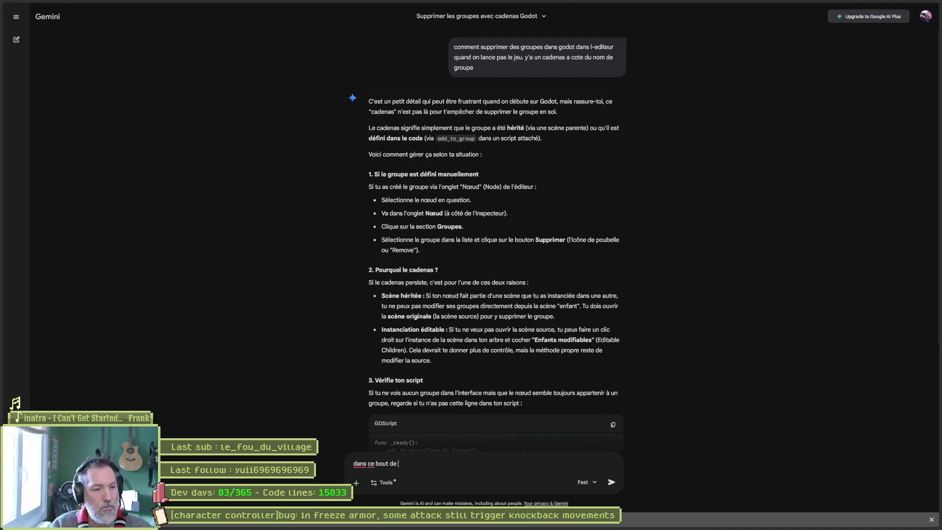
text(e, la )
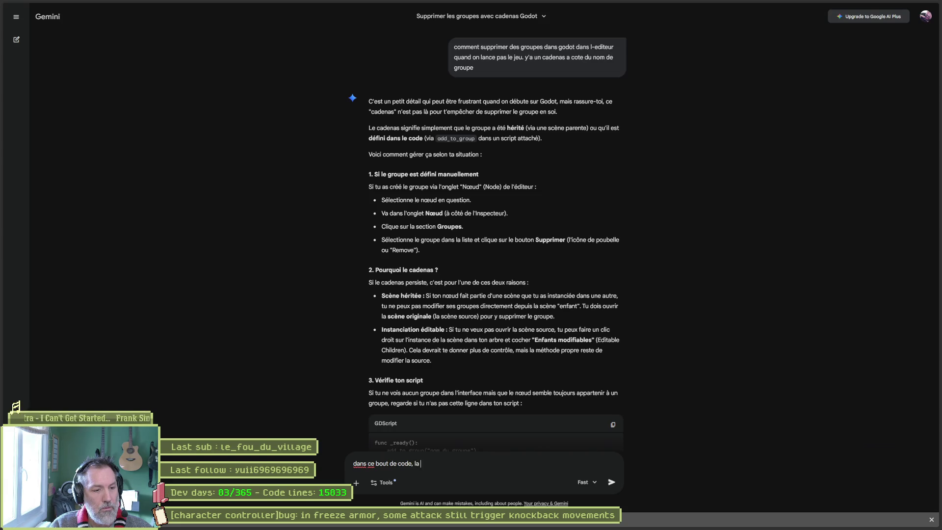
text(consolche )
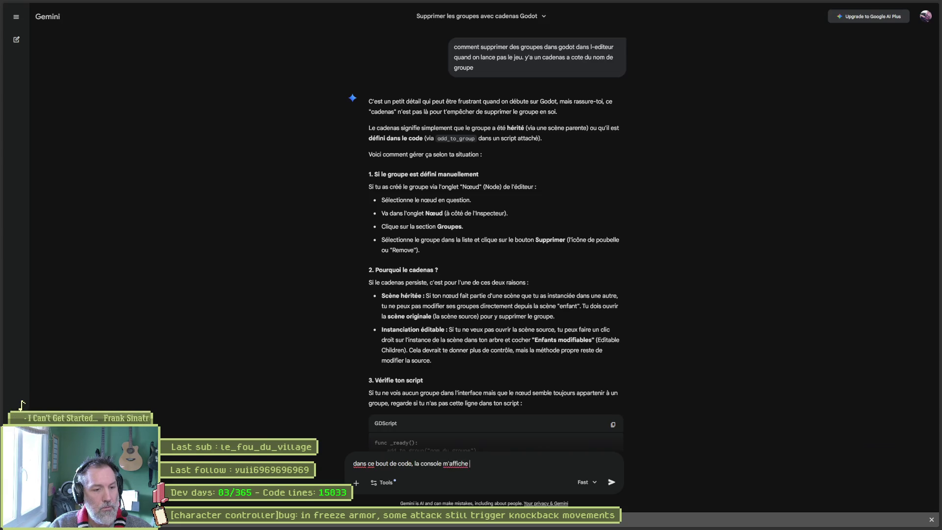
text(. comment )
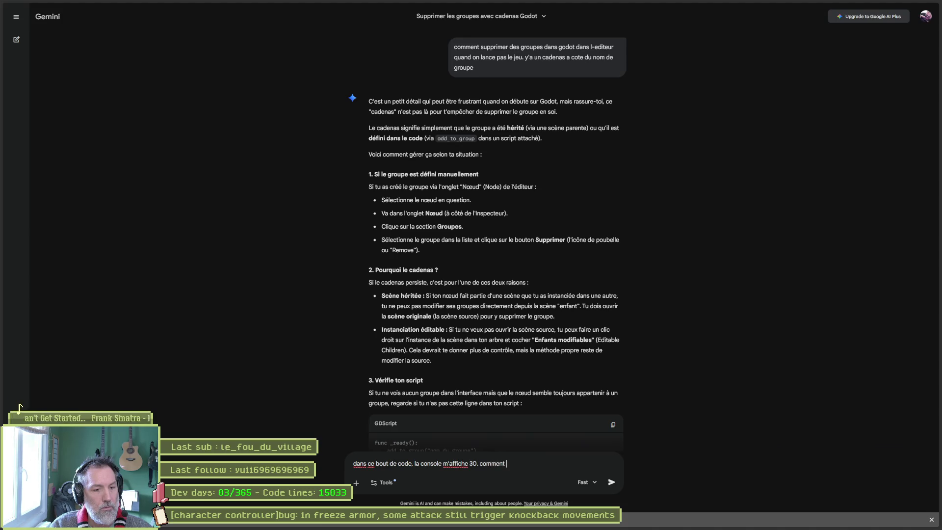
text(est-ce possible :)
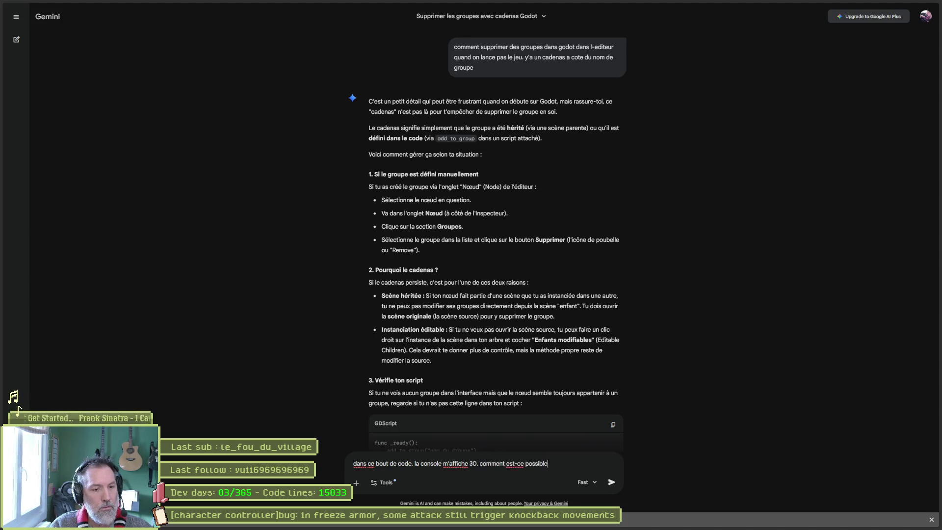
key(BackSpace)
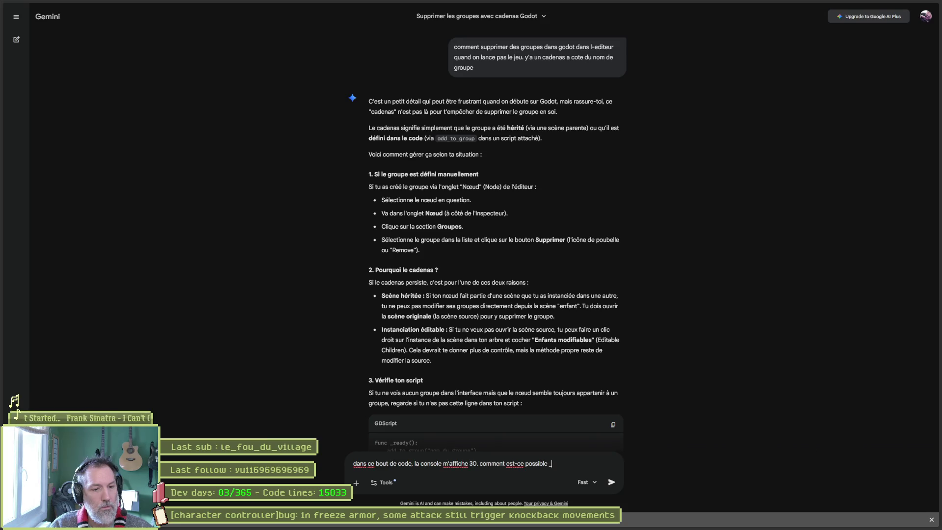
text(?)
key(shift+Return)
key(shift+Return)
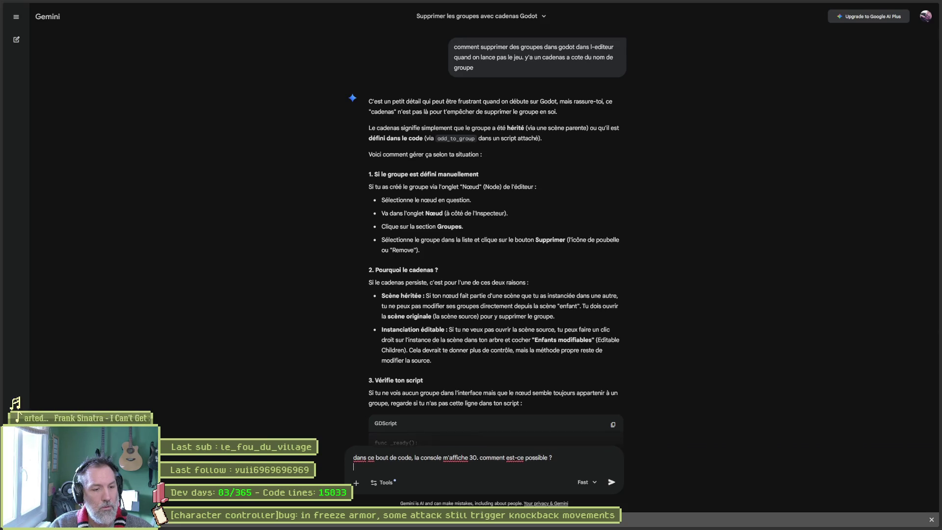
key(ctrl+v)
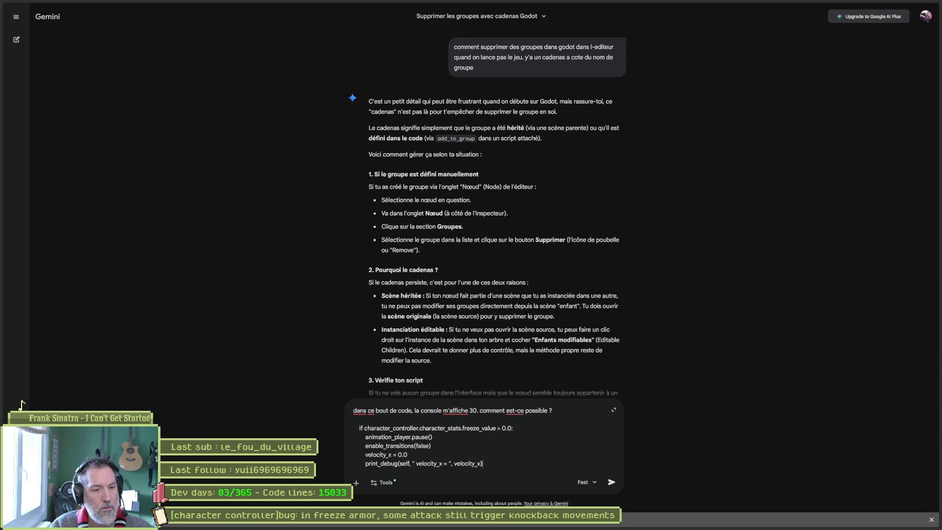
key(Return)
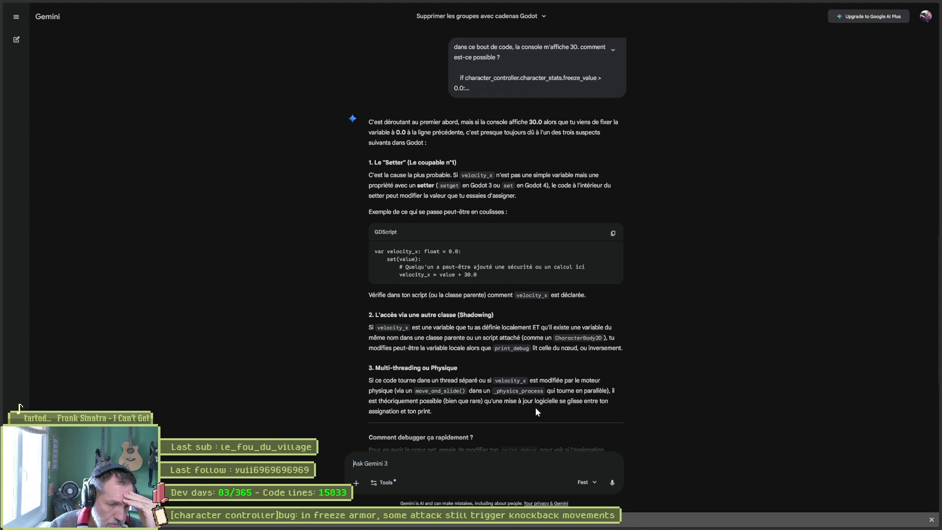
Step: Read Gemini's velocity_x setter debugging advice, then return to Godot's state.gd
scroll(536, 408, down, 3)
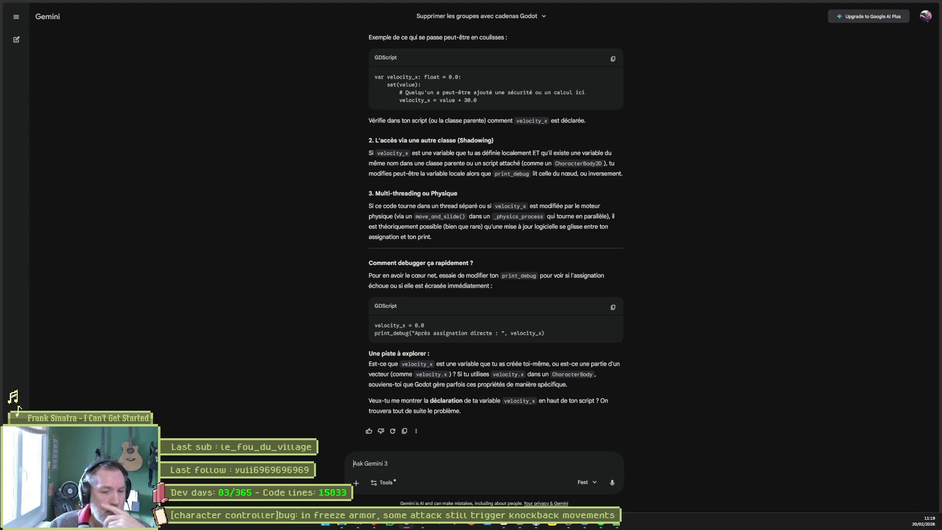
click(569, 524)
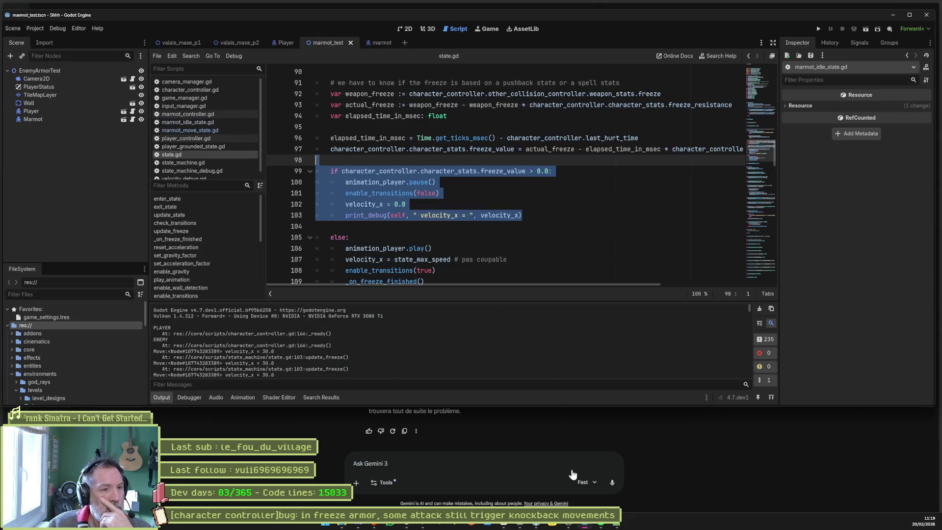
Step: Check velocity_x's declaration, then add a character_controller.velocity_x line 103 below the freeze reset
click(366, 204)
ctrl+click(366, 204)
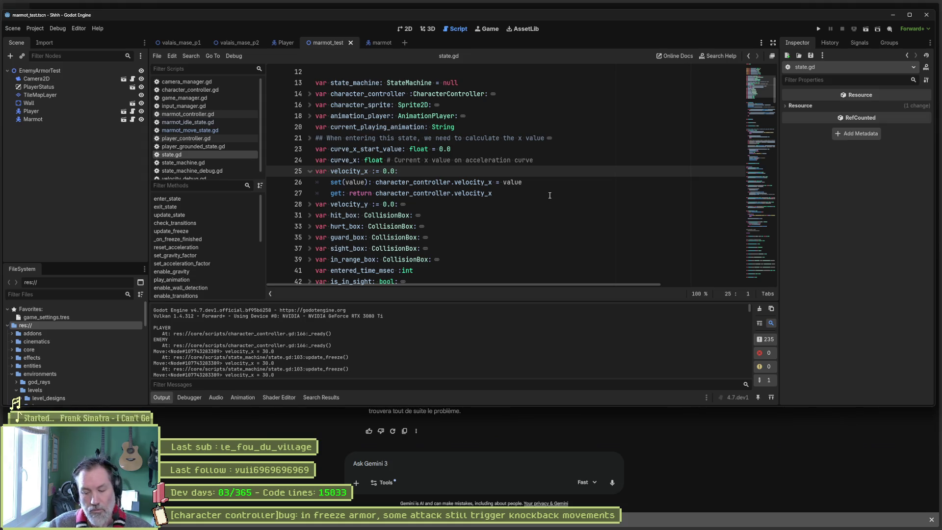
key(alt+Left)
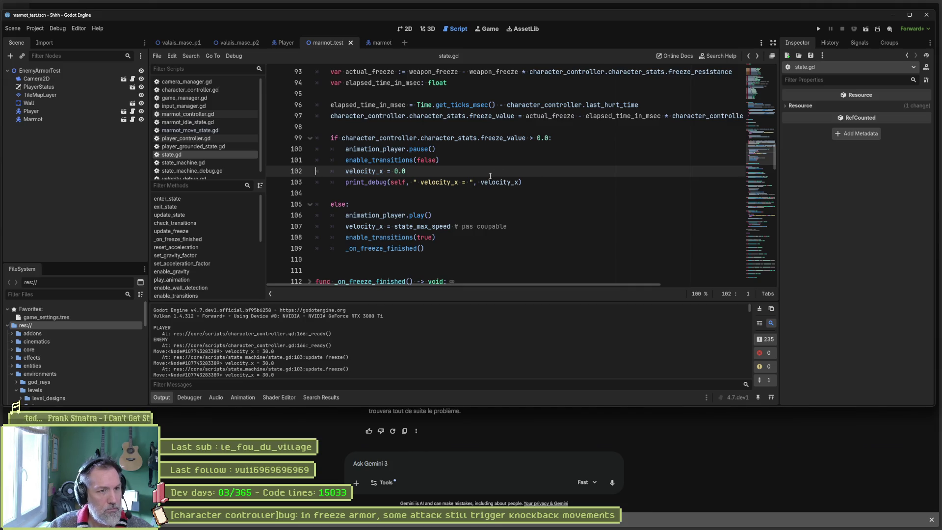
click(470, 170)
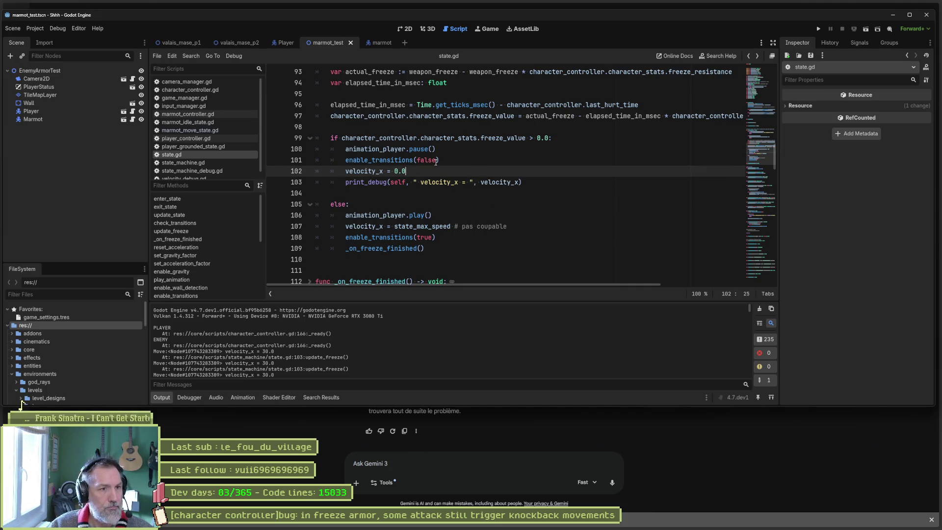
double_click(343, 138)
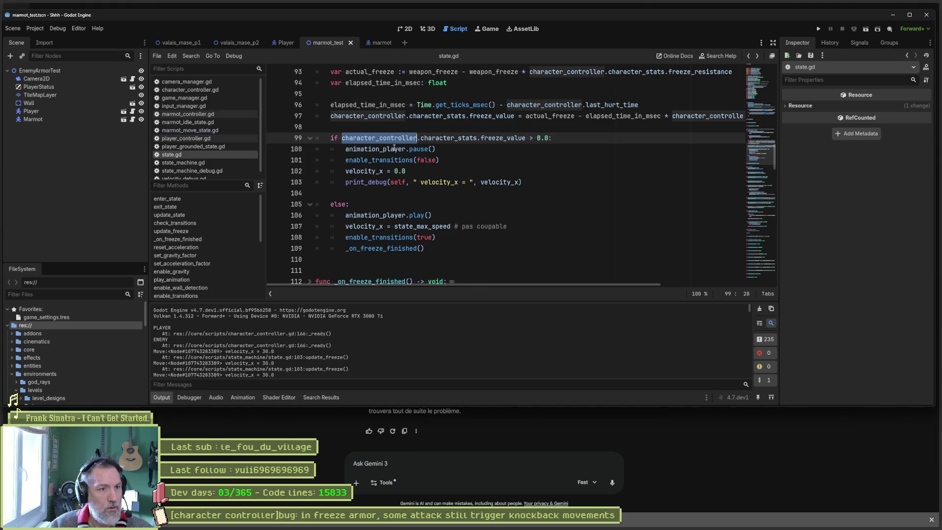
key(ctrl+c)
click(424, 171)
key(Return)
key(ctrl+v)
text(.ve)
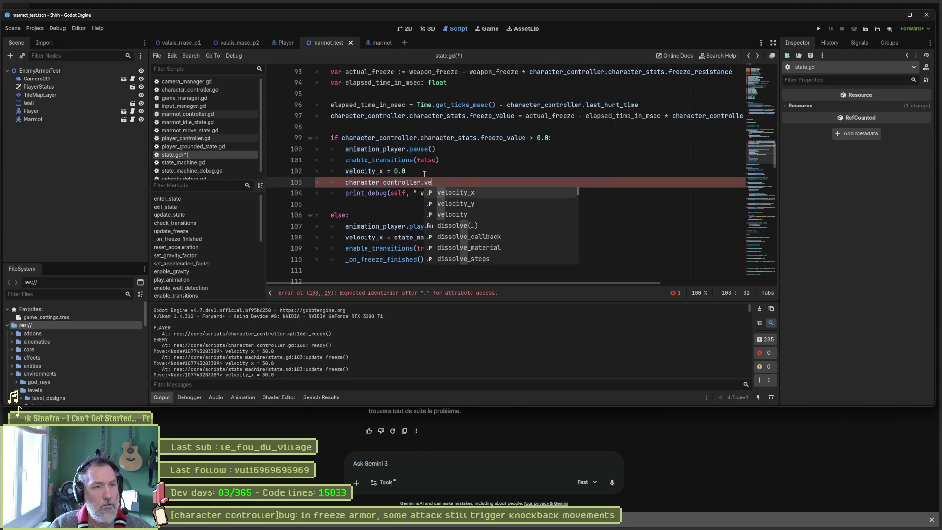
key(Return)
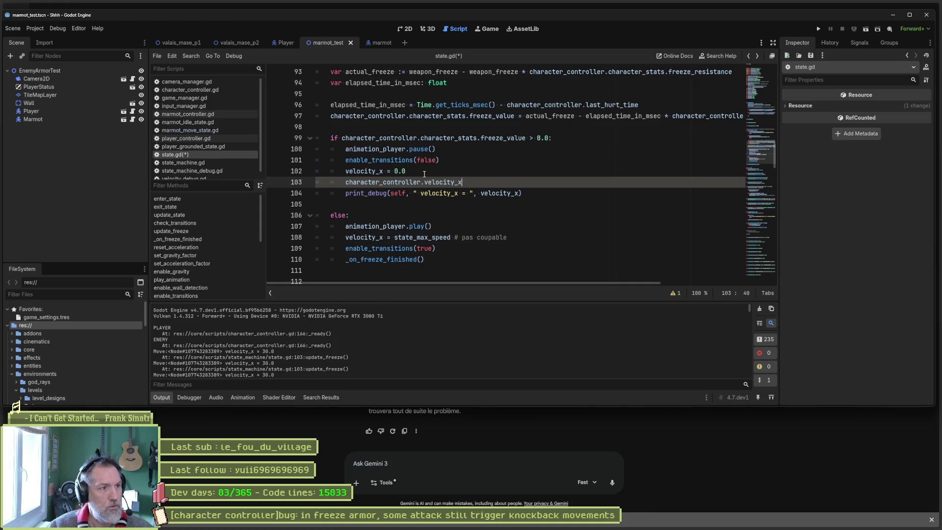
Step: Open character_controller.gd and scroll through its exported variables
click(189, 90)
drag(754, 124, 748, 80)
scroll(422, 183, down, 10)
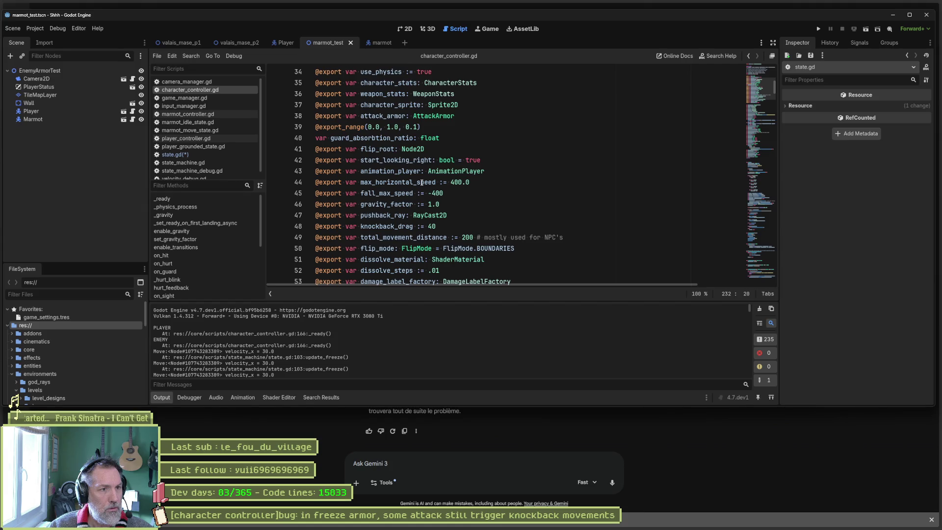
Step: Inspect character_controller.gd's clampf velocity_x setter and its value parameter, then return to state.gd
scroll(546, 187, down, 7)
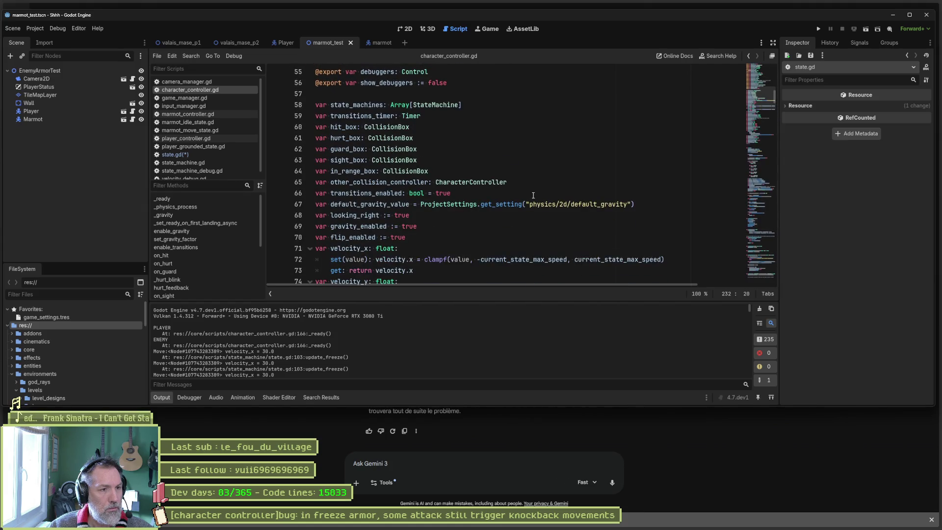
scroll(532, 195, down, 2)
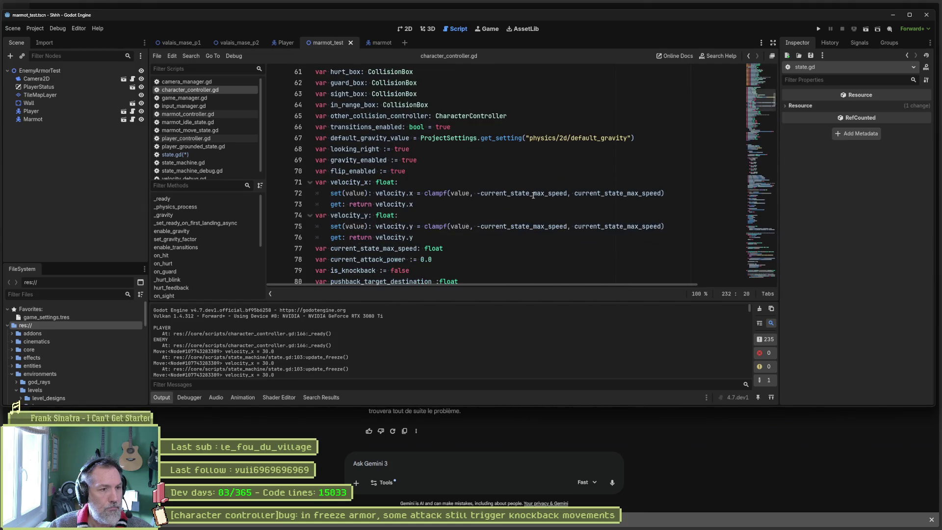
drag(386, 192, 386, 204)
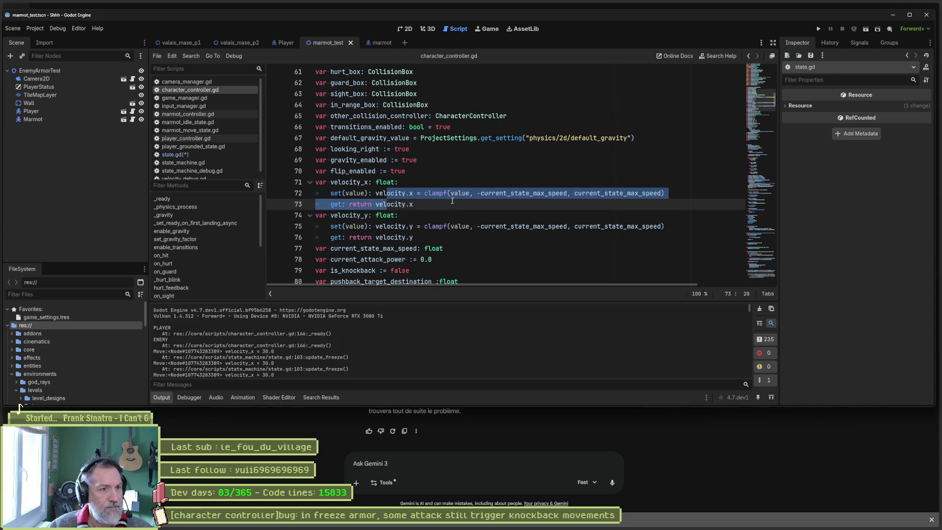
double_click(461, 193)
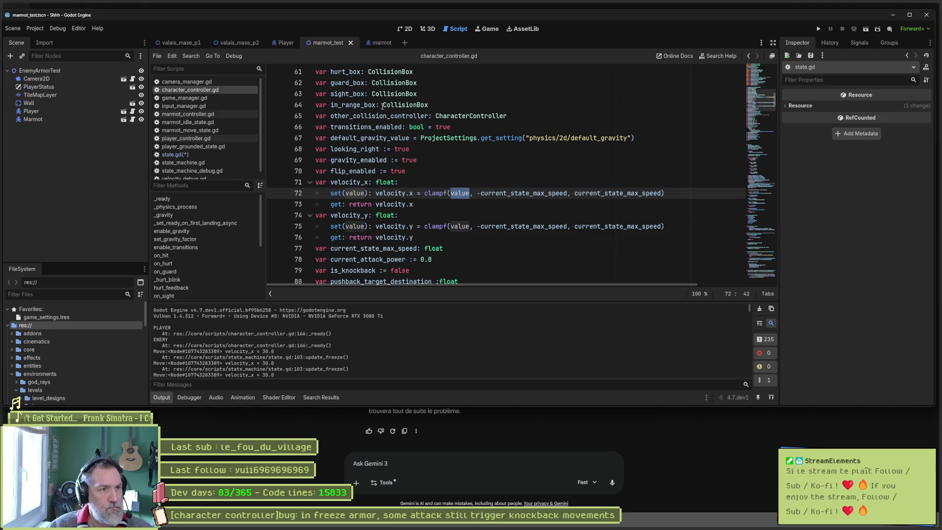
click(175, 154)
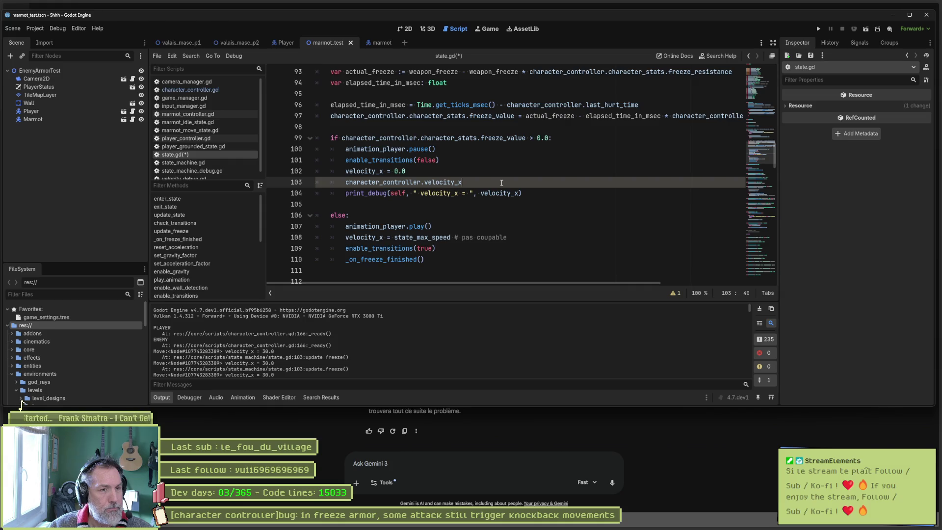
Step: Change line 103 to character_controller.velocity.x = 0.0 and run the scene with F6
key(BackSpace)
key(BackSpace)
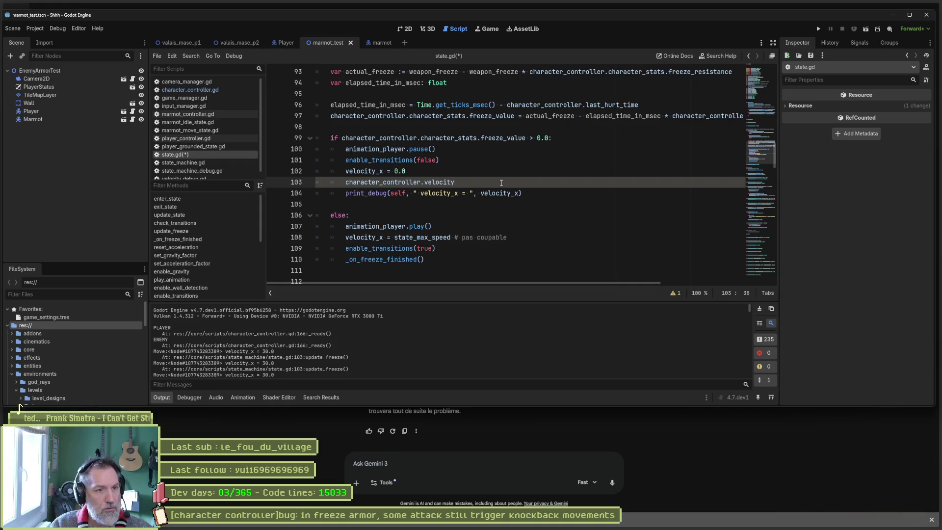
key(ctrl+space)
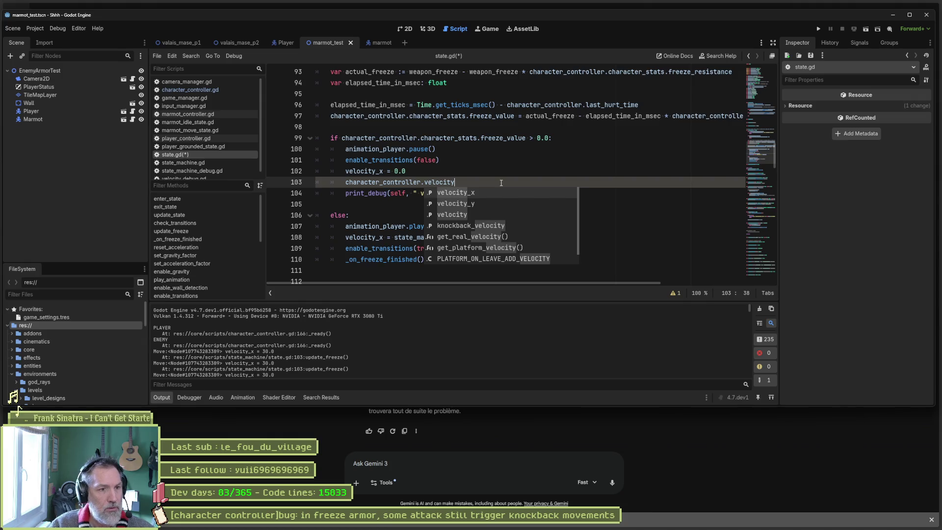
text(.x)
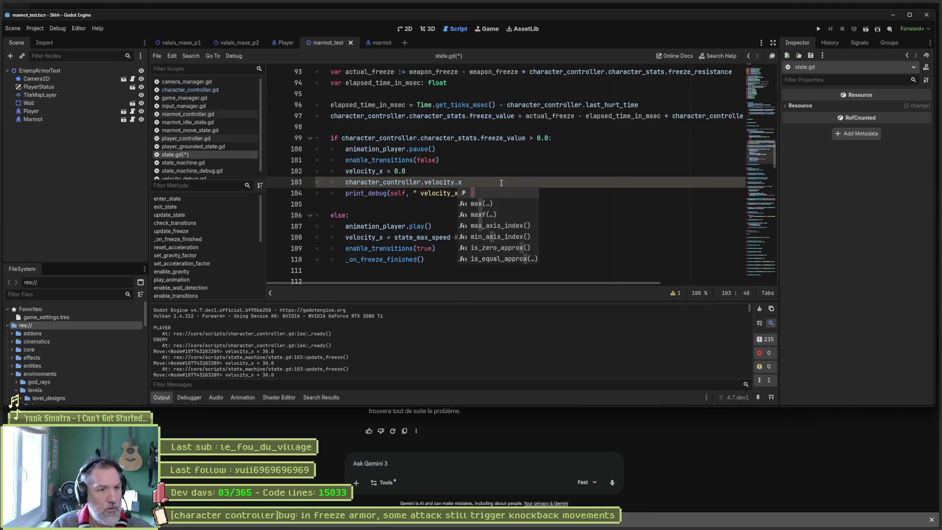
text( = 0.0)
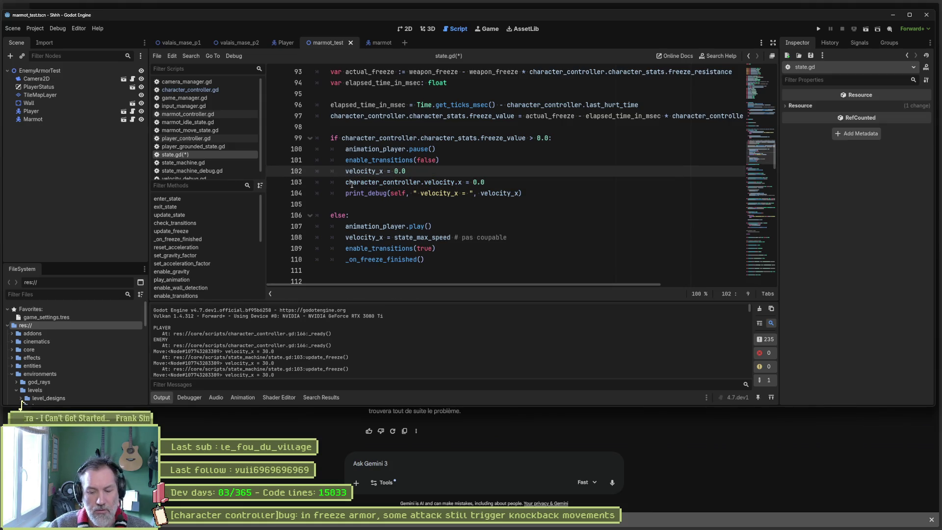
key(F6)
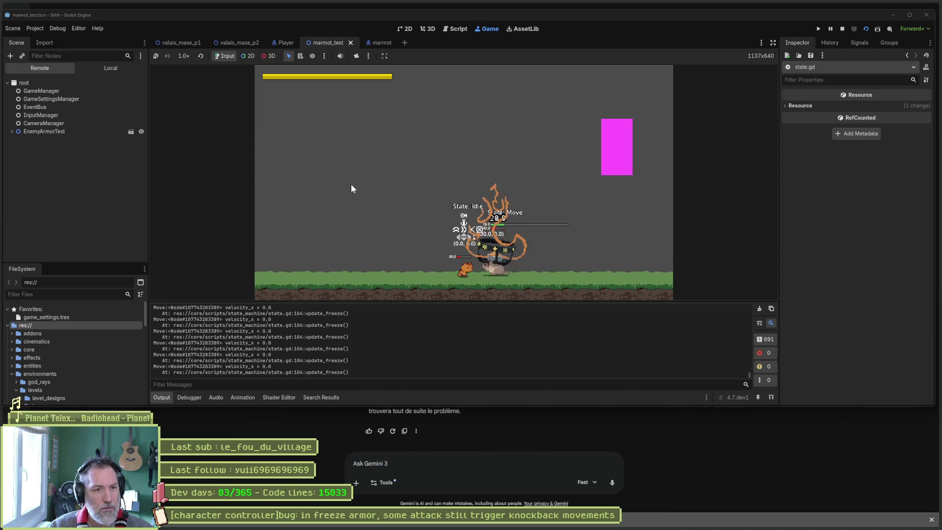
Step: Stop the test run once Output logs velocity_x = 0.0 from update_freeze
key(F8)
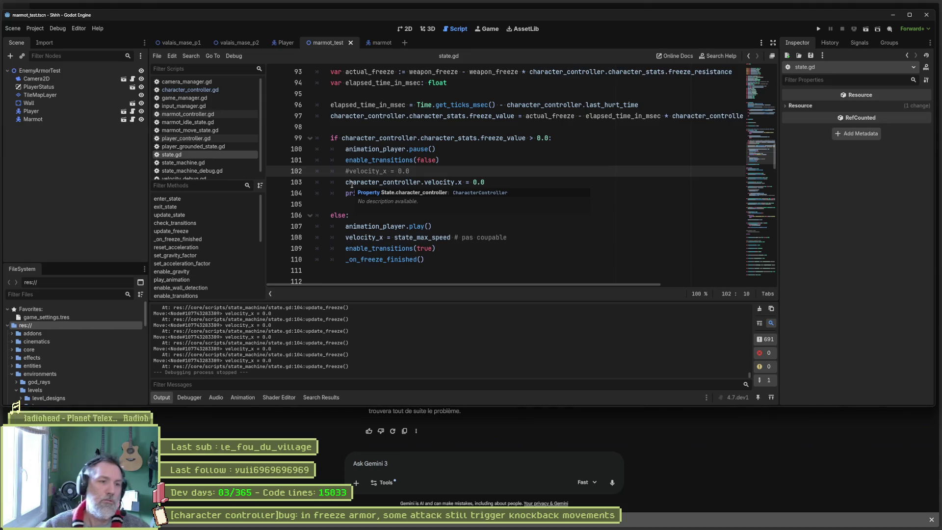
Step: Compare state.gd's forwarding velocity_x property with character_controller.gd's clamping velocity.x setter
scroll(353, 152, up, 15)
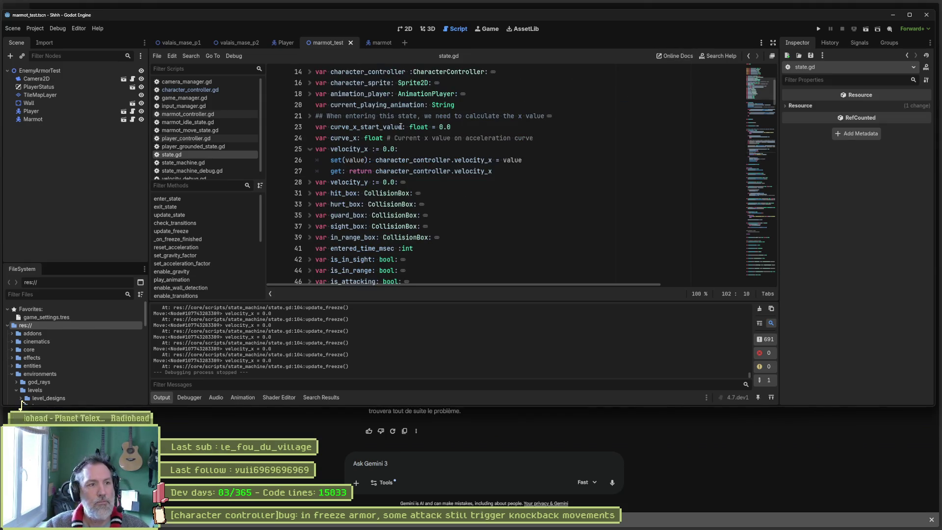
click(382, 150)
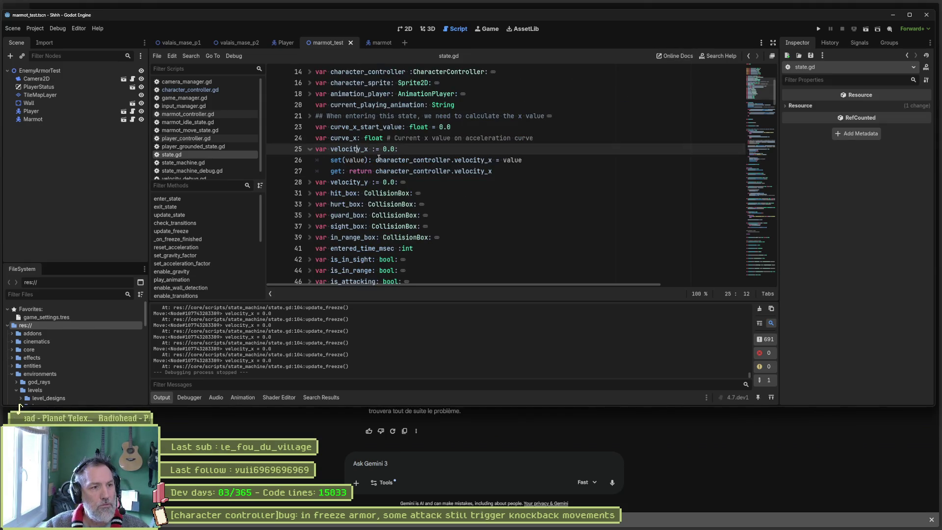
drag(376, 160, 507, 159)
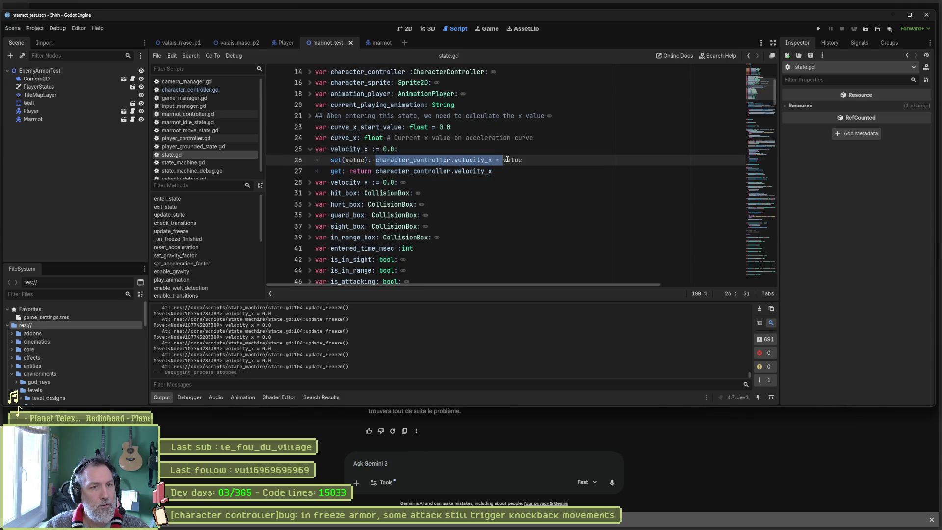
click(485, 160)
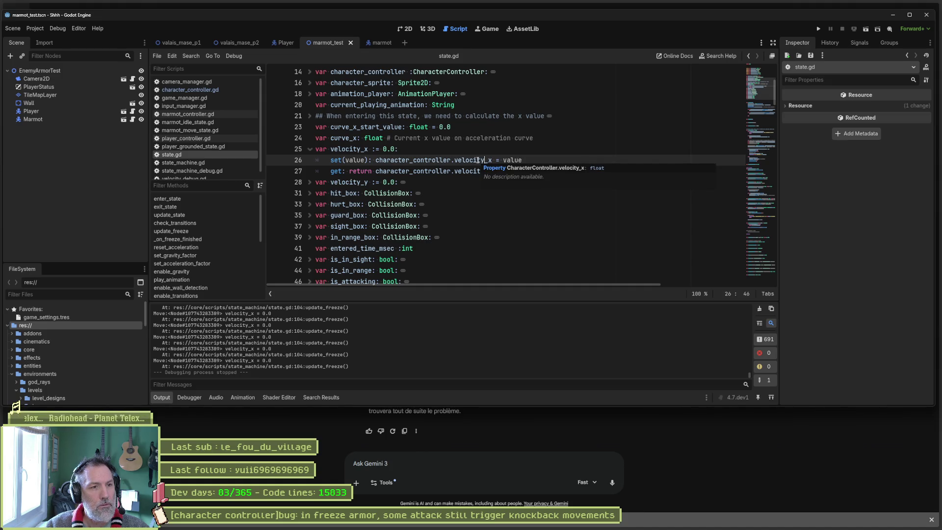
click(221, 90)
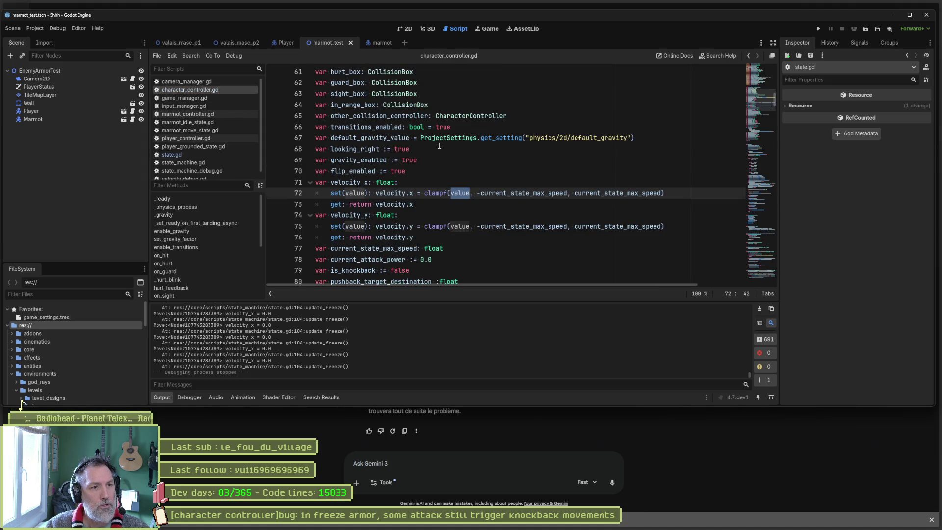
click(419, 182)
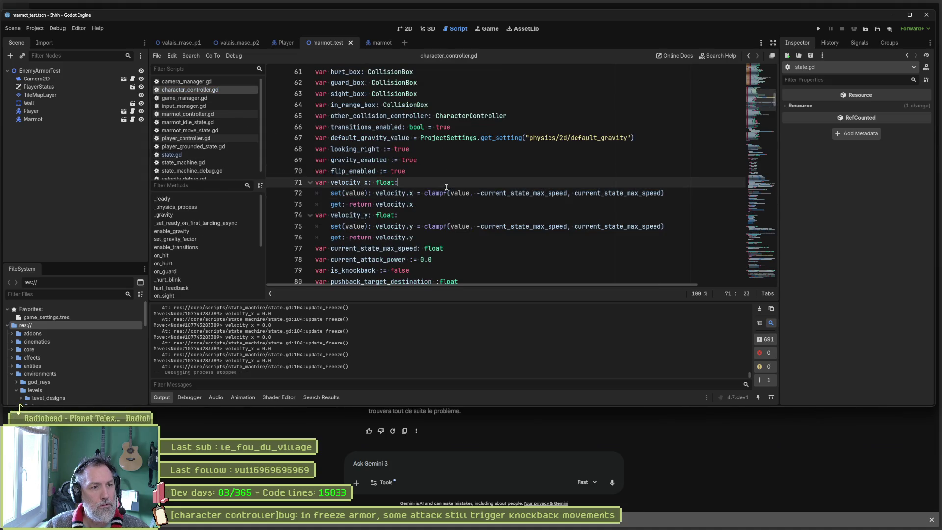
drag(376, 193, 414, 196)
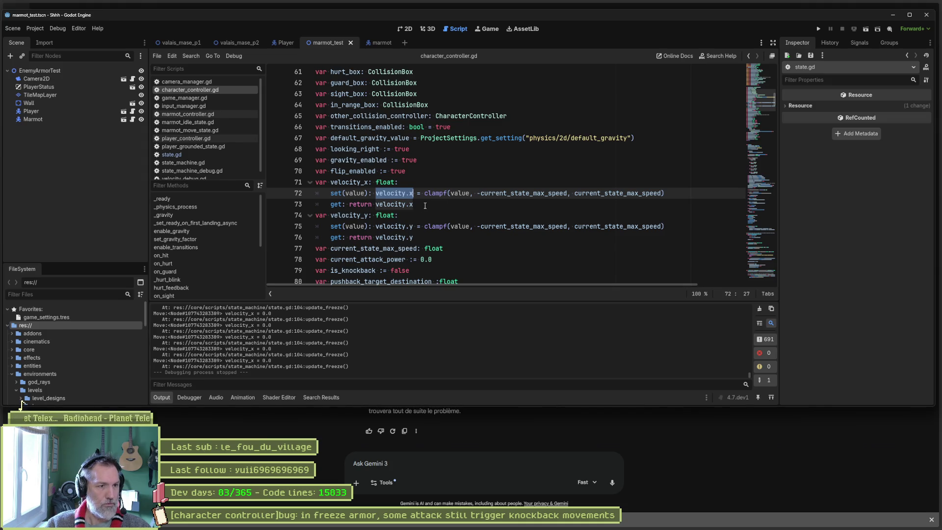
Step: Select state.gd's velocity_x declaration on lines 25–27
click(190, 155)
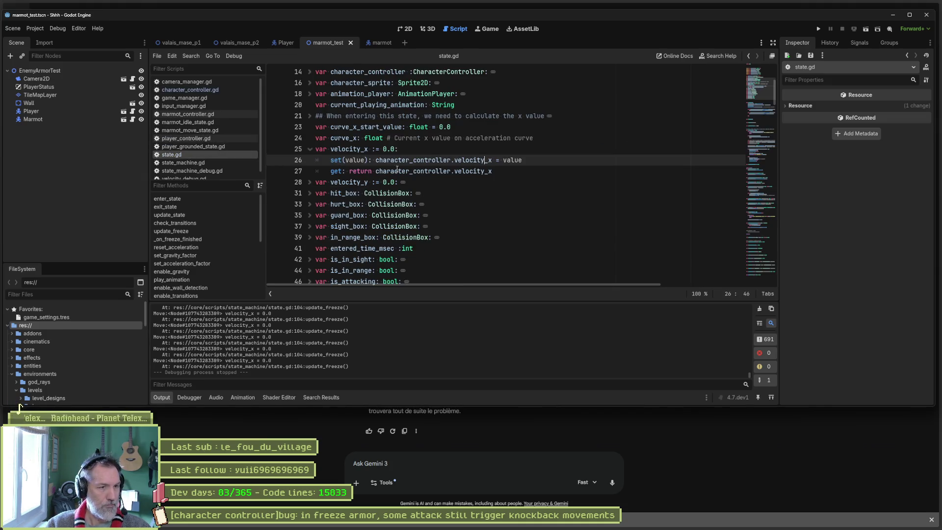
drag(492, 172, 286, 152)
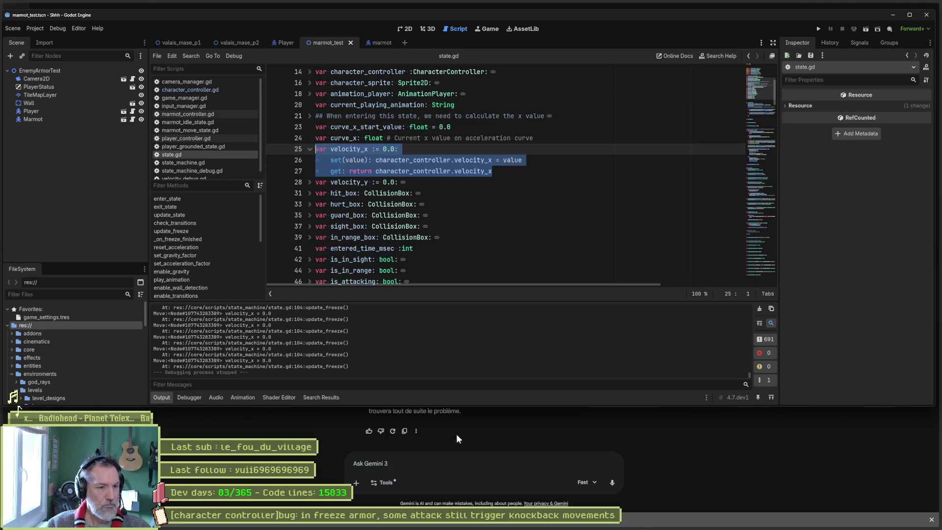
click(425, 460)
Step: Write 'dans ma classe state.gd, je fais :' with state.gd's velocity_x code, then introduce character_controller.gd
text(dans ma )
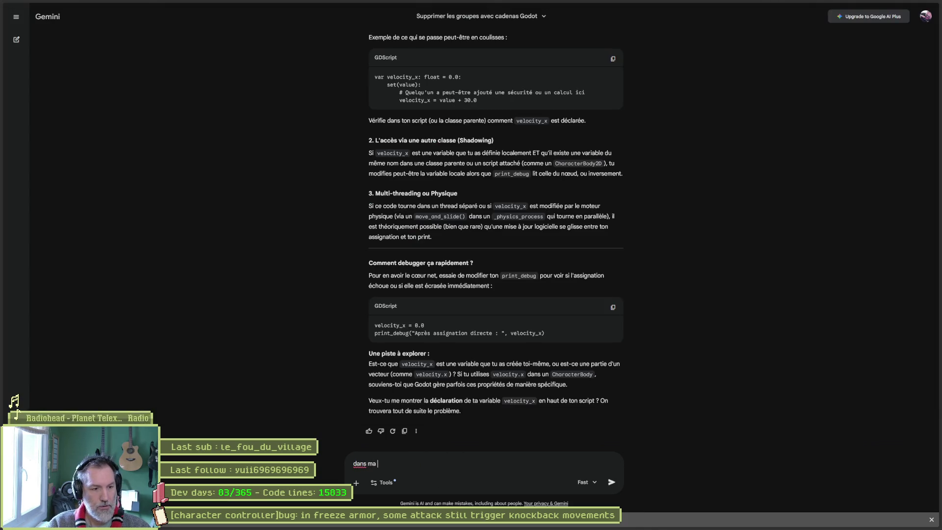
text(classe state.gd)
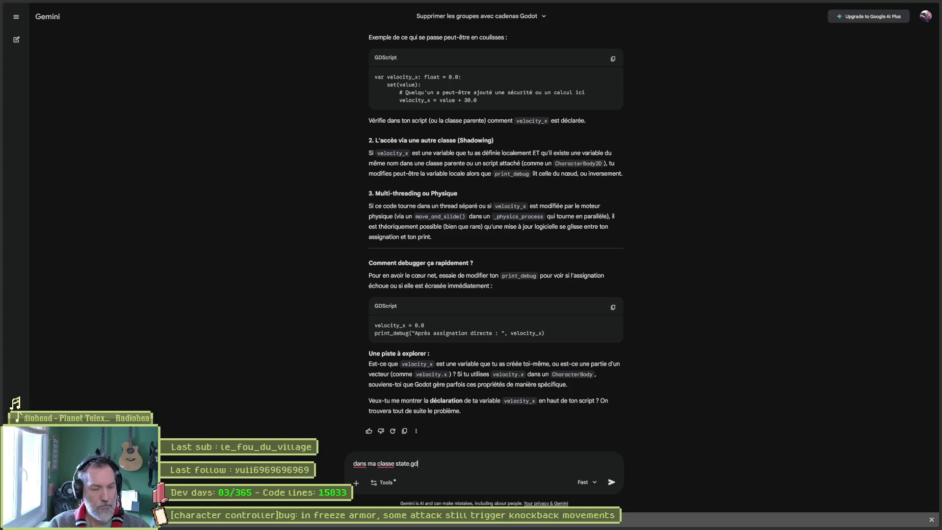
text(, je fais :)
key(shift+Return)
key(ctrl+v)
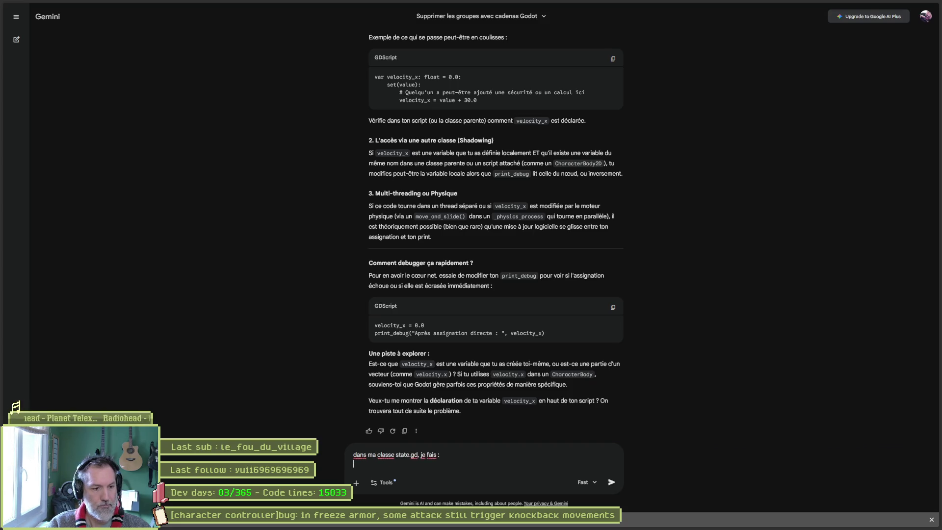
key(shift+Return)
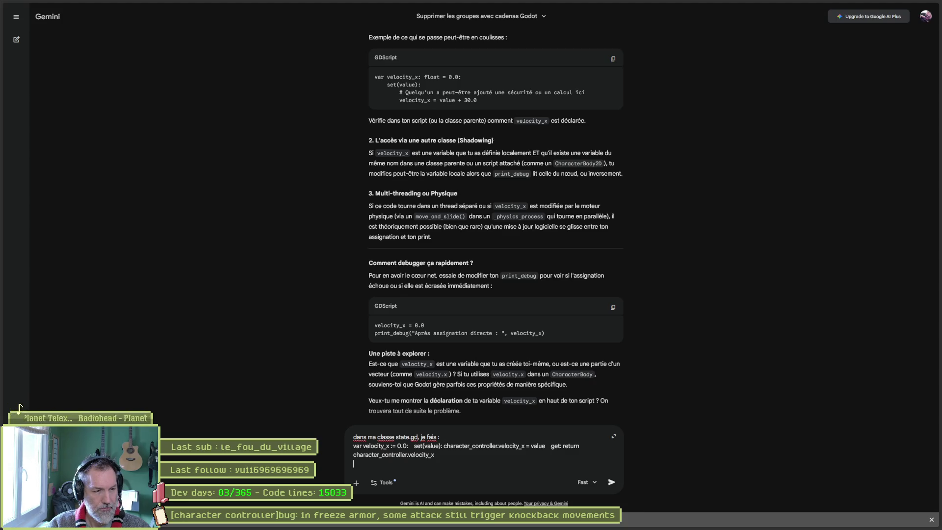
text(etdans ma classe cha)
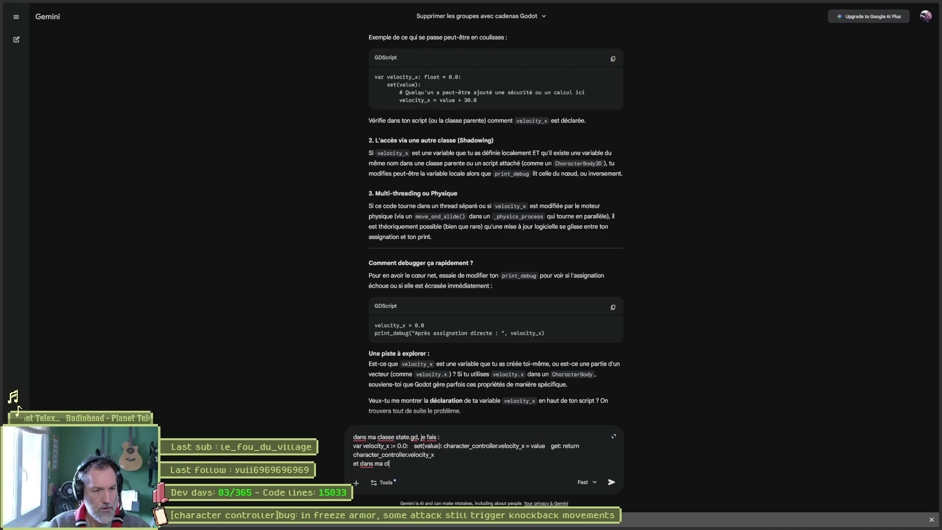
text(racter_)
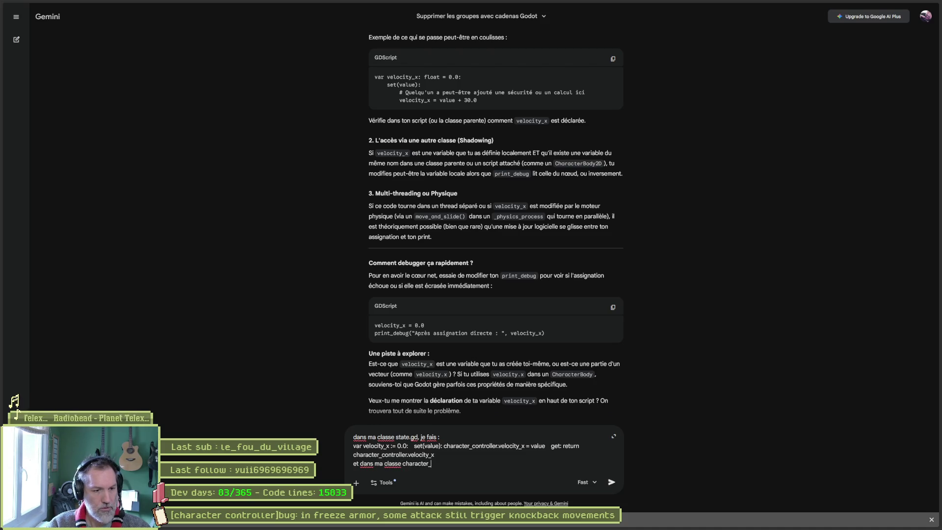
text(controller.gd,)
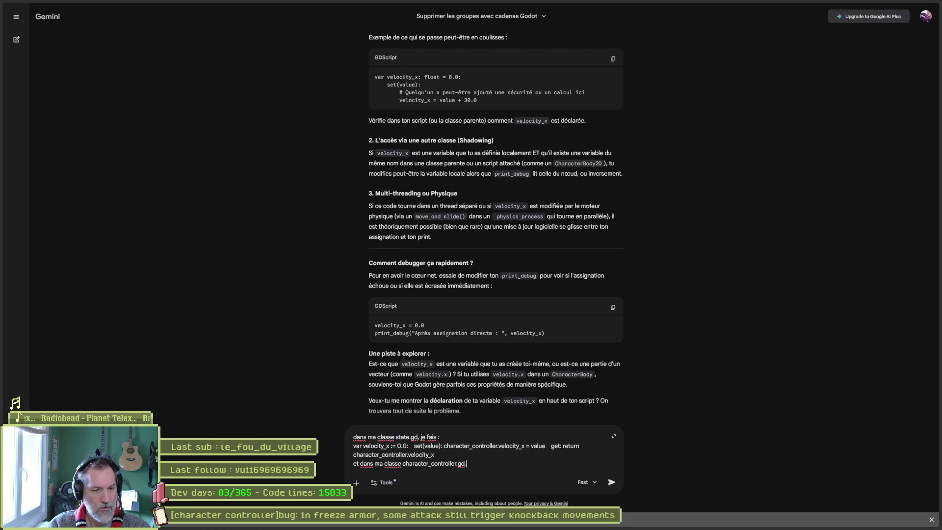
text( je fais c)
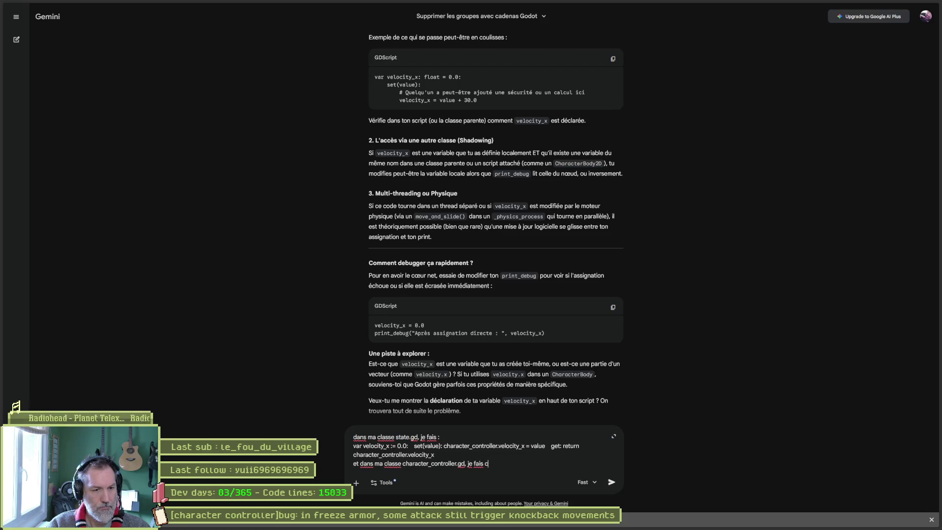
text(a:)
key(shift+Return)
Step: Paste character_controller.gd's velocity_x declaration into the message and send it to Gemini
key(alt+Tab)
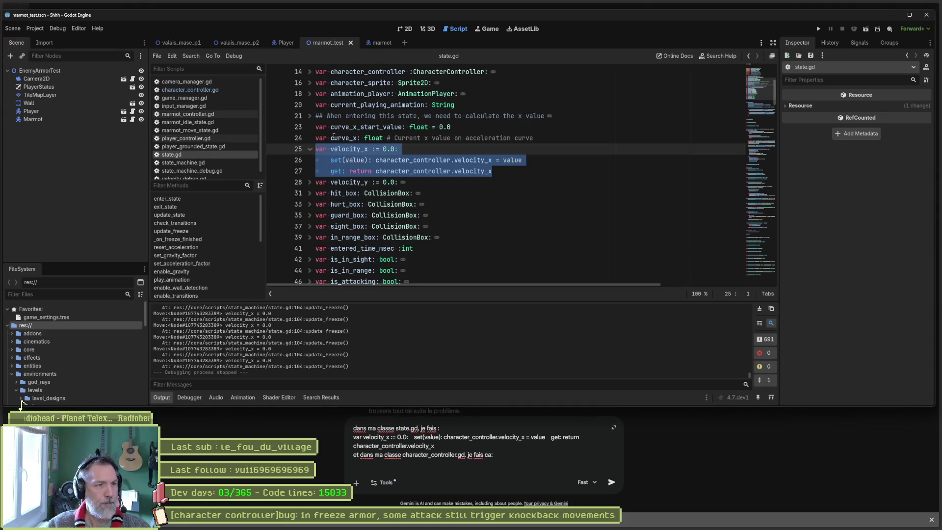
click(216, 90)
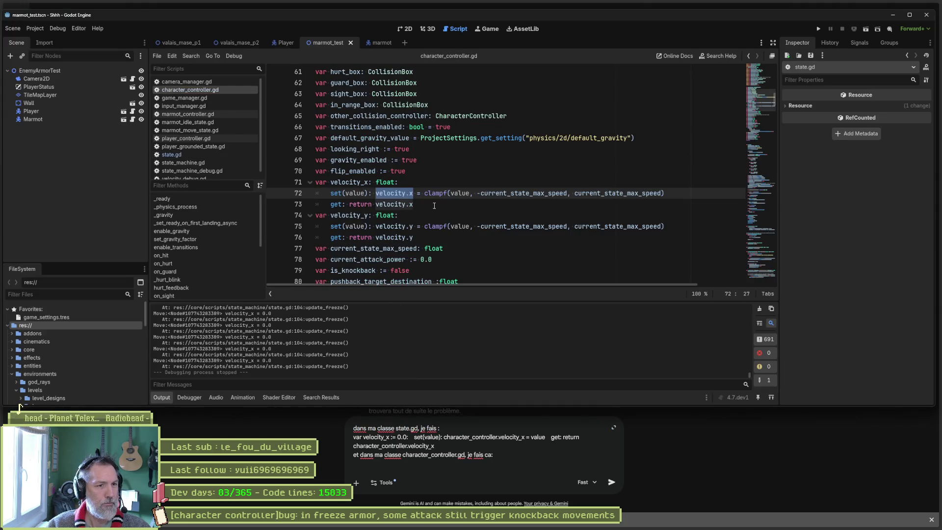
drag(434, 205, 443, 179)
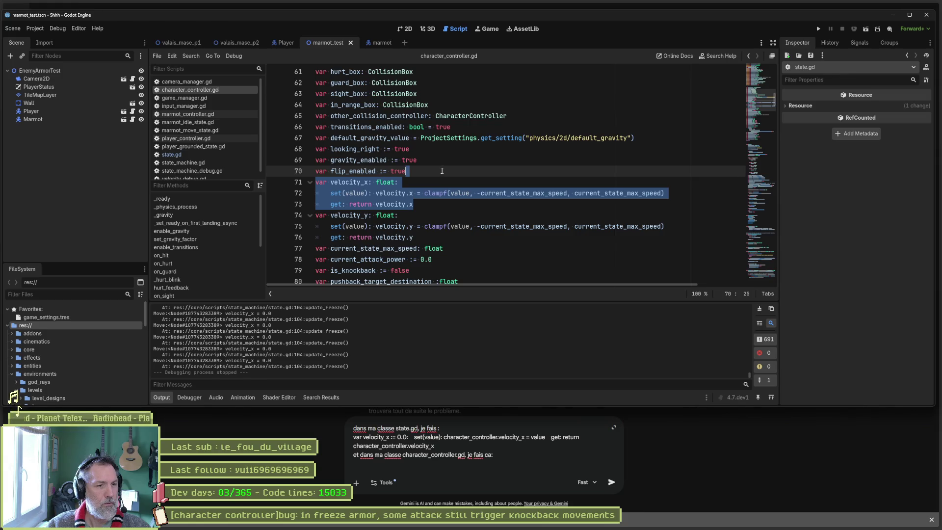
key(alt+Tab)
key(ctrl+v)
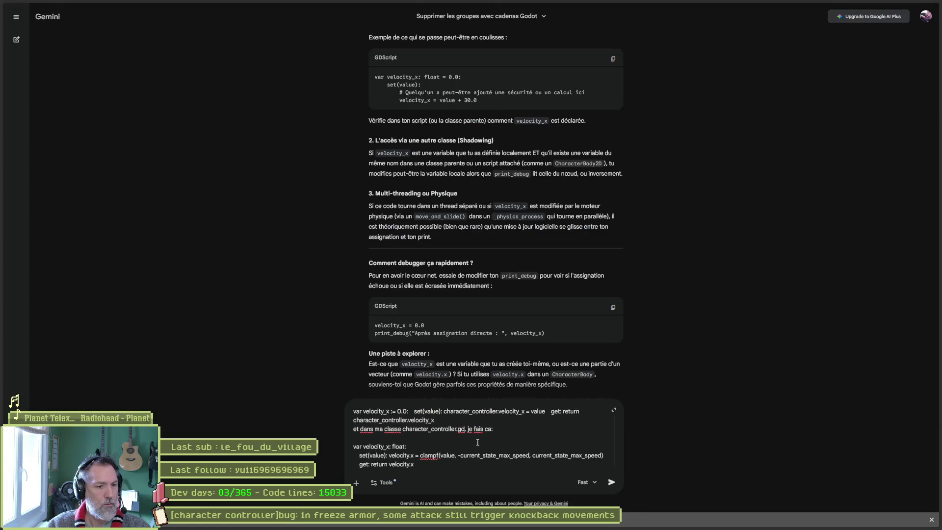
click(351, 429)
key(Return)
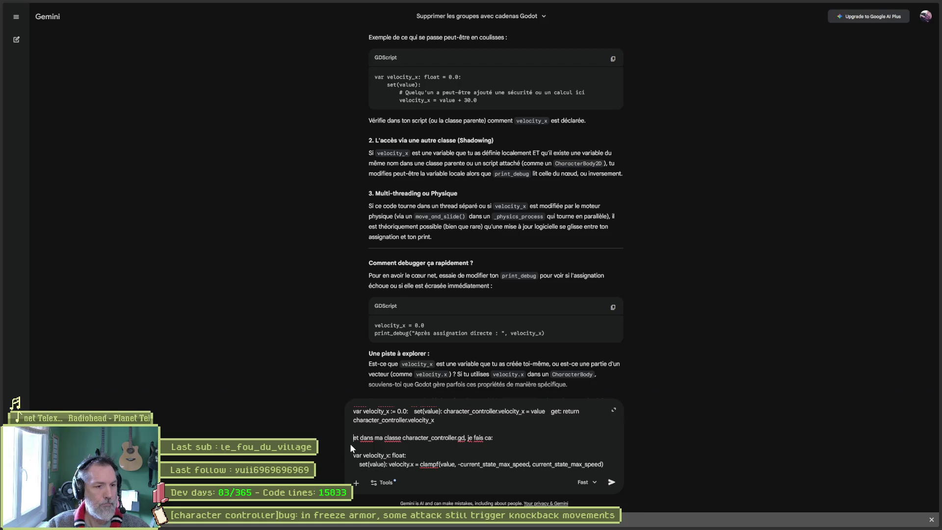
scroll(349, 443, up, 1)
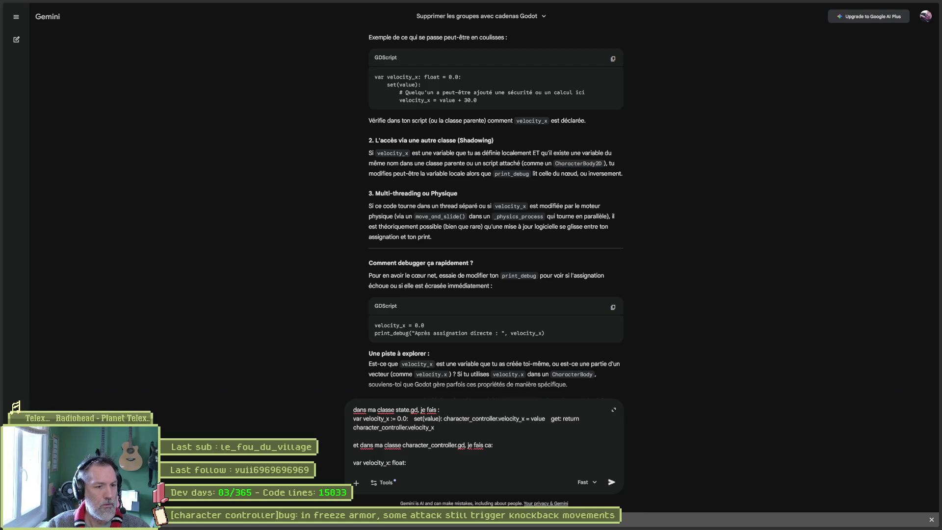
key(Return)
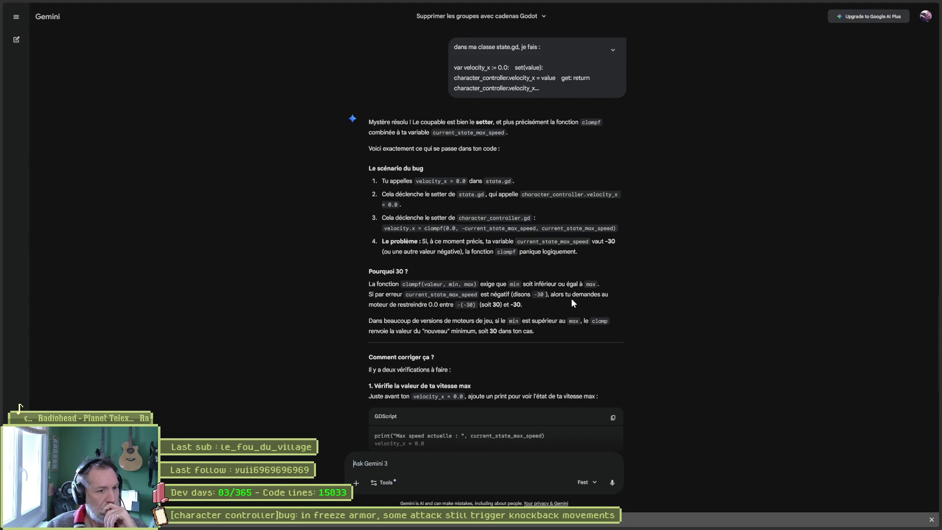
Step: Read Gemini's setter fix clamping velocity.x with abs(current_state_max_speed), then return to the Godot editor
scroll(644, 322, down, 2)
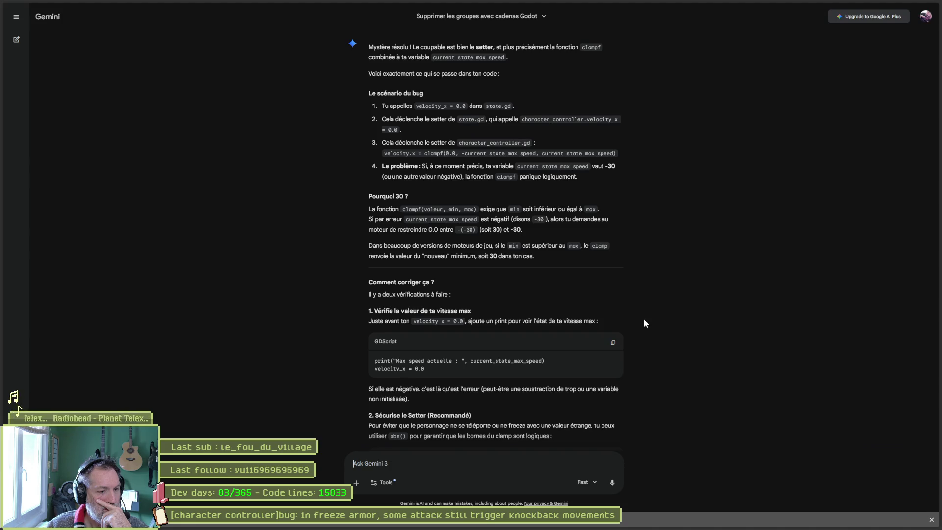
scroll(644, 320, down, 1)
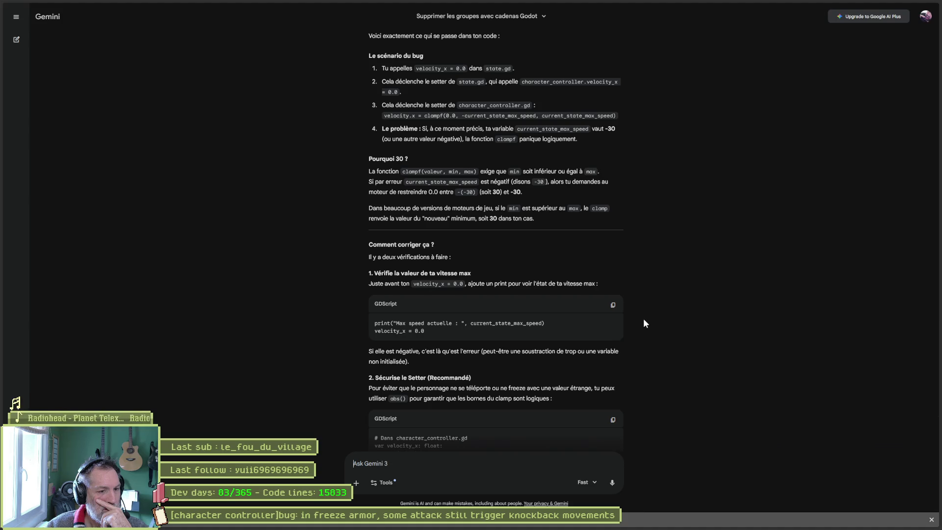
scroll(644, 319, down, 2)
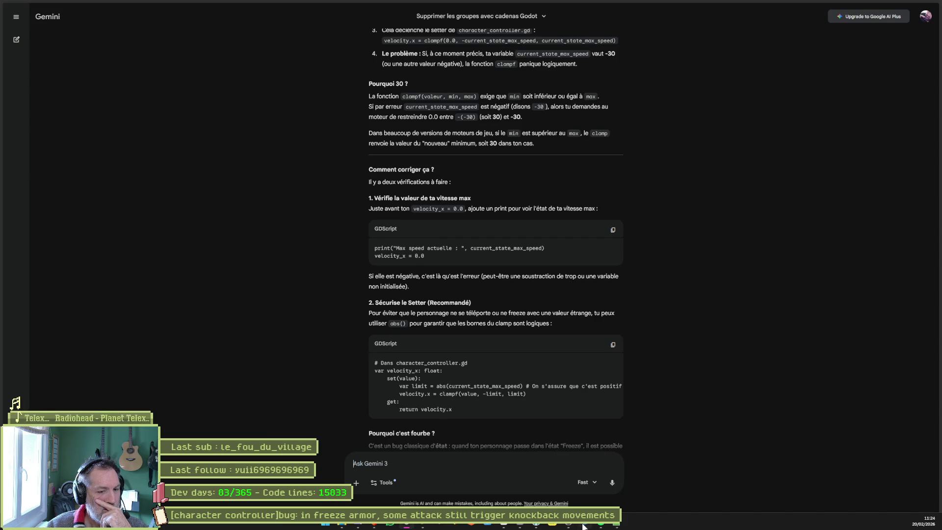
click(583, 526)
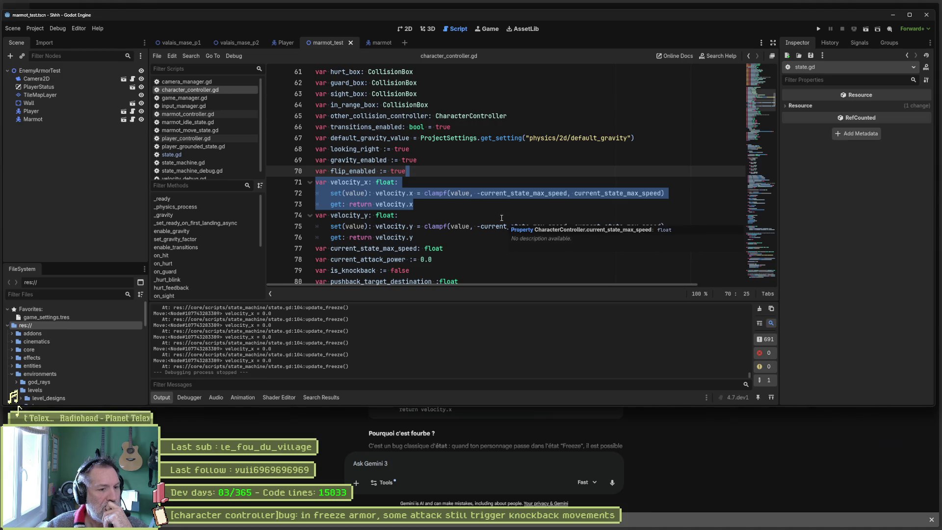
Step: Split the velocity_x setter so the clampf assignment sits on its own line 73
scroll(702, 439, up, 2)
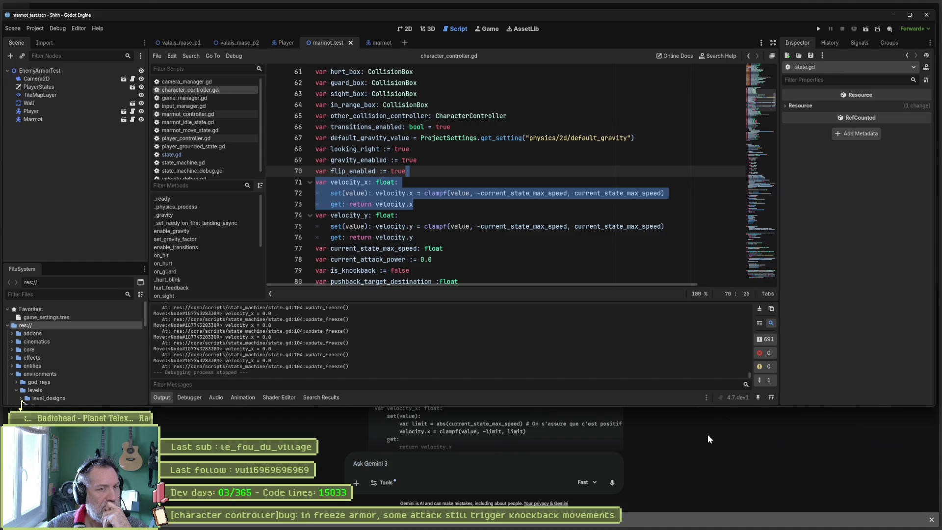
click(422, 193)
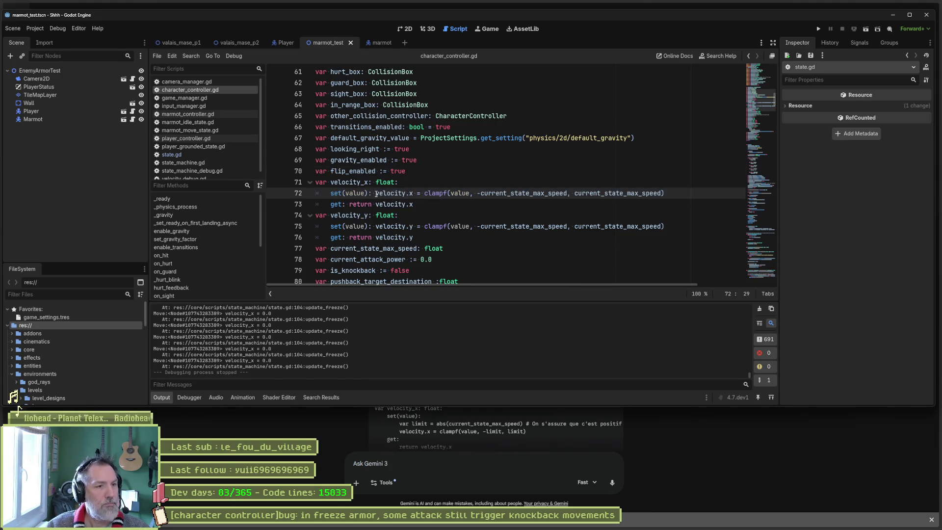
click(376, 193)
key(Return)
Step: Add print_debug(self, " velocity_x: ", value) inside the velocity_x setter, save, and open state.gd
key(Up)
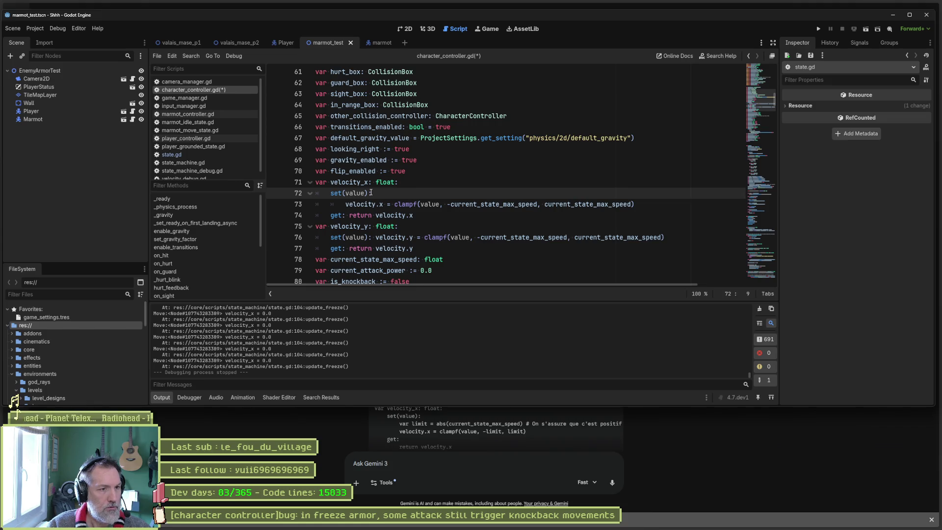
click(370, 193)
key(Return)
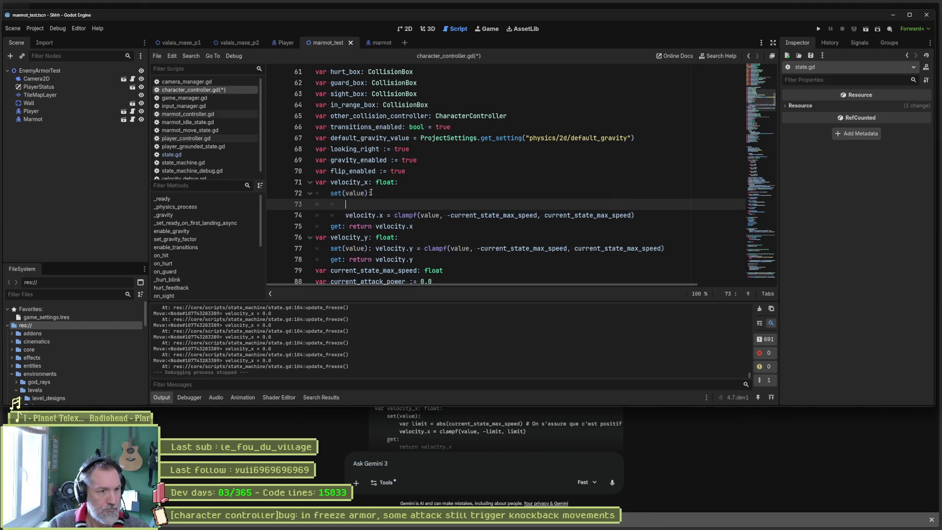
text(print)
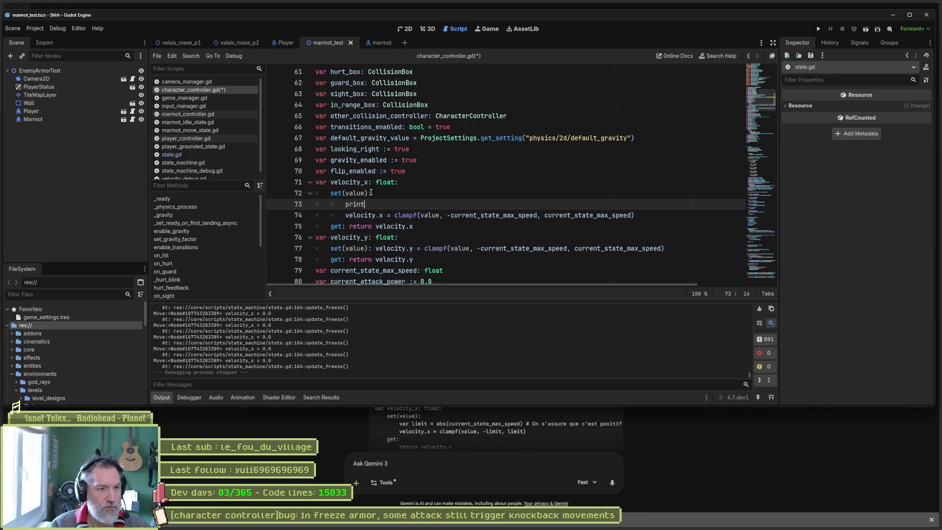
text(_debug()self, " ")
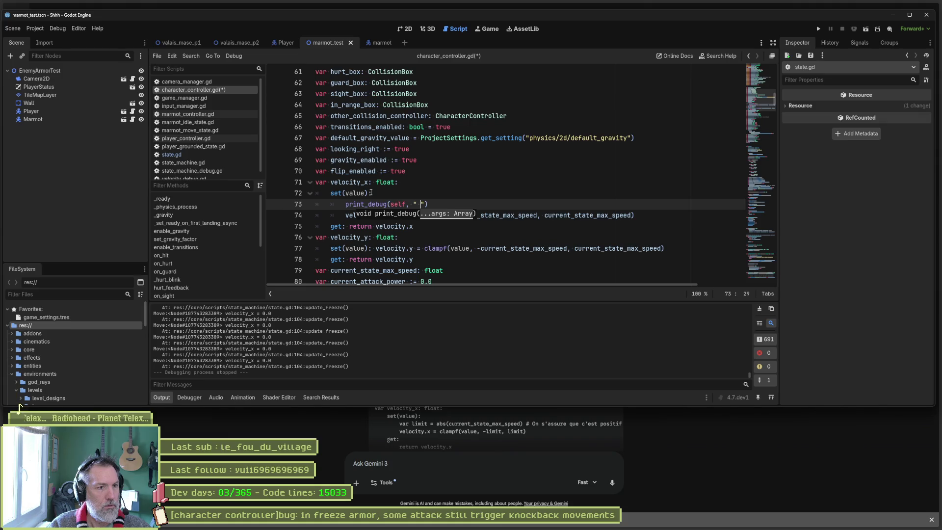
text(velocity_x)
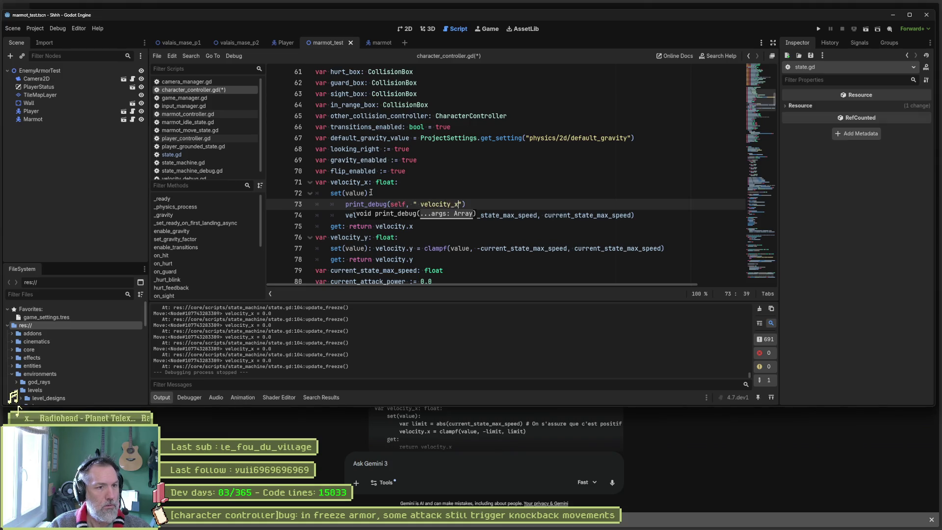
text(: )
text(, value)
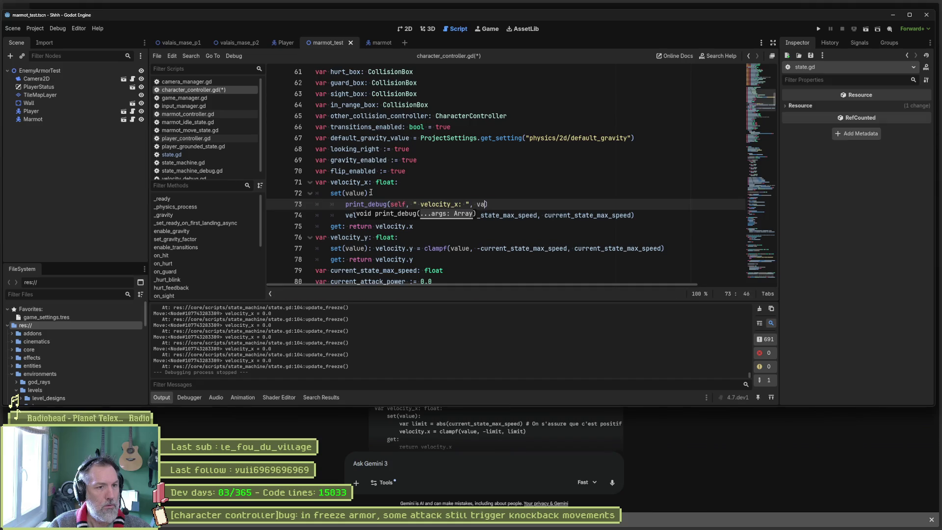
key(ctrl+s)
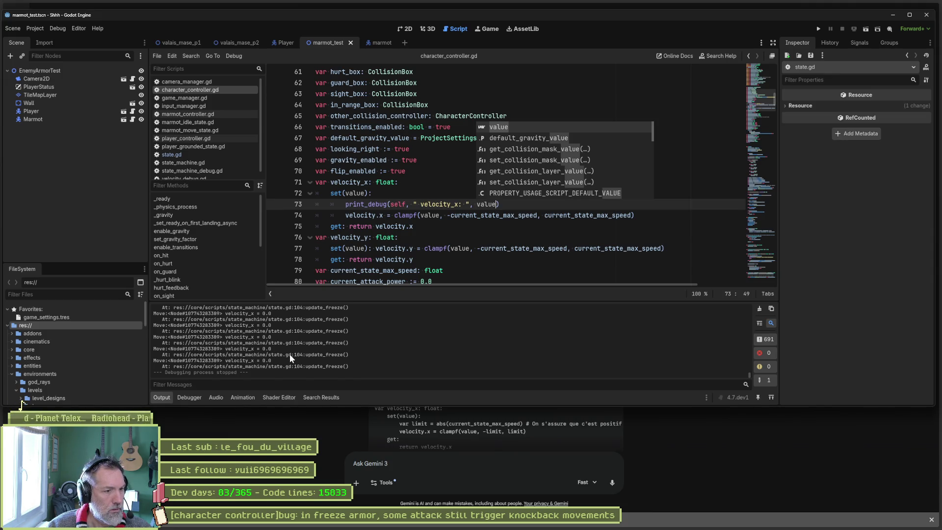
click(196, 154)
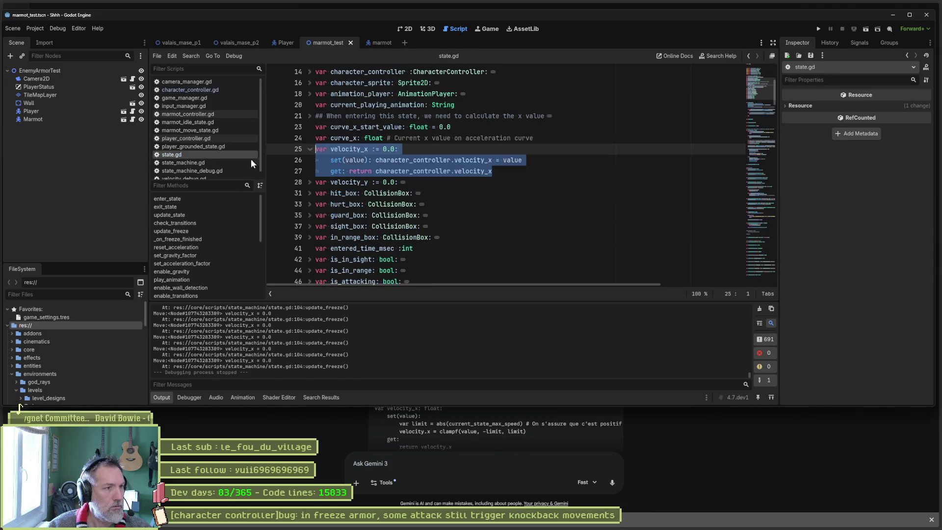
Step: In state.gd's freeze code, delete print_debug, restore velocity_x = 0.0, comment out velocity.x, and run
click(754, 154)
click(533, 258)
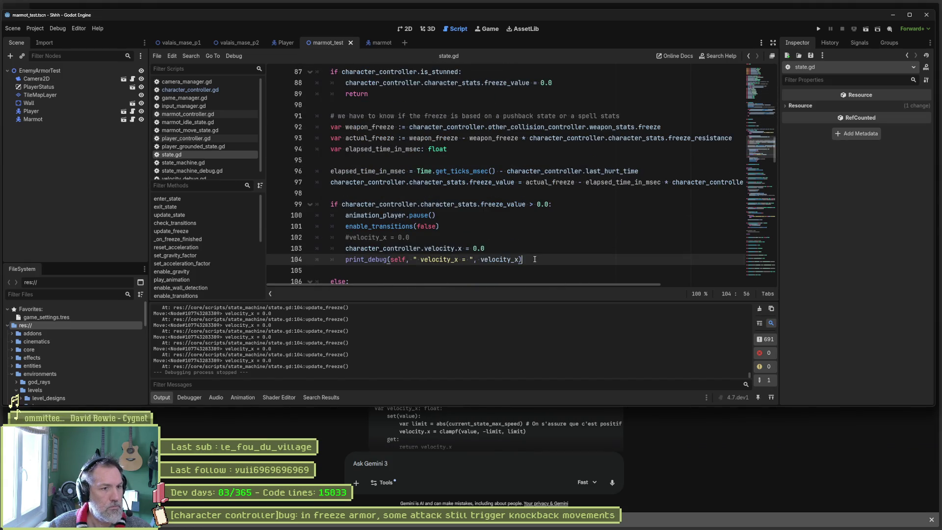
key(ctrl+shift+k)
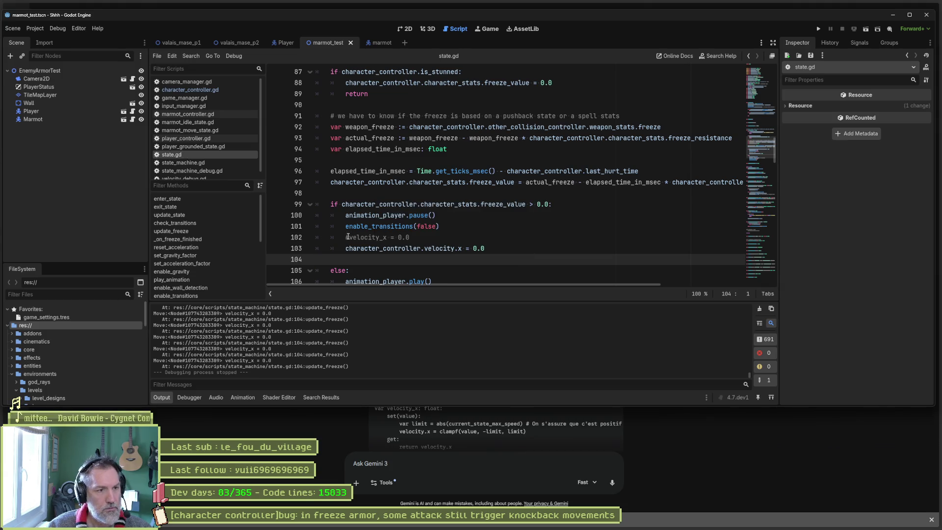
click(348, 236)
key(ctrl+k)
click(348, 247)
key(ctrl+k)
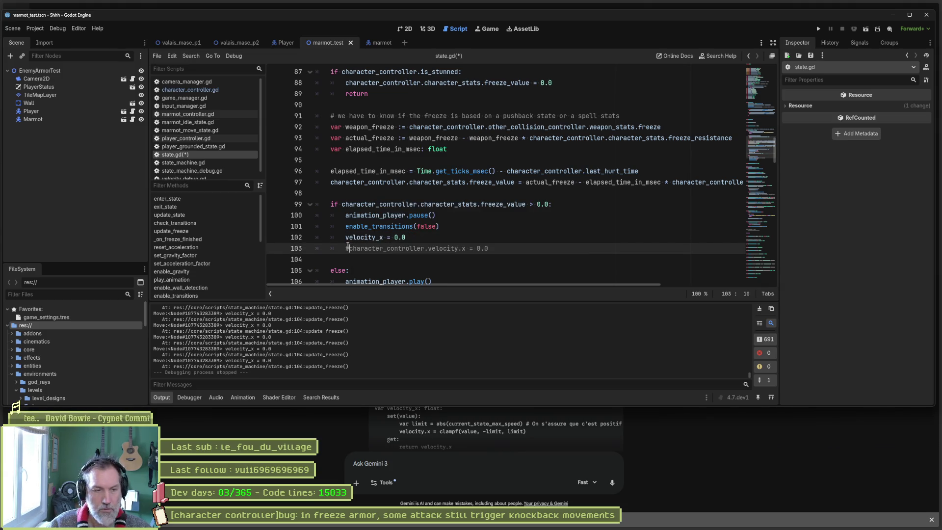
key(F6)
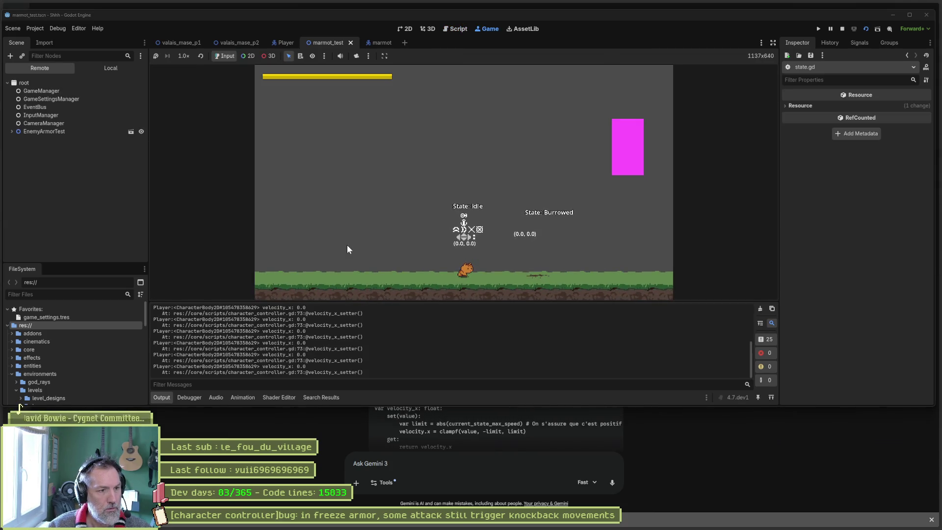
Step: Walk the player right twice, perform a heavy paw attack, then stop the game
key(Right)
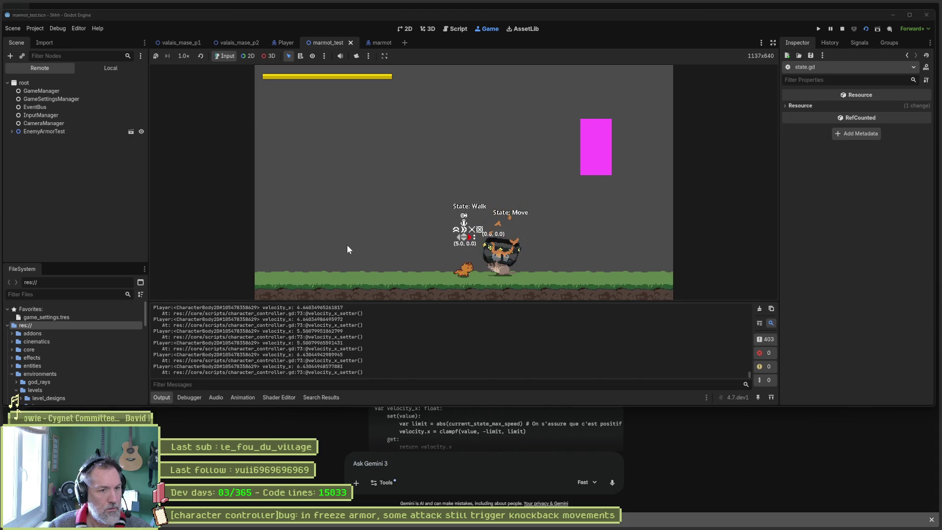
key(Right)
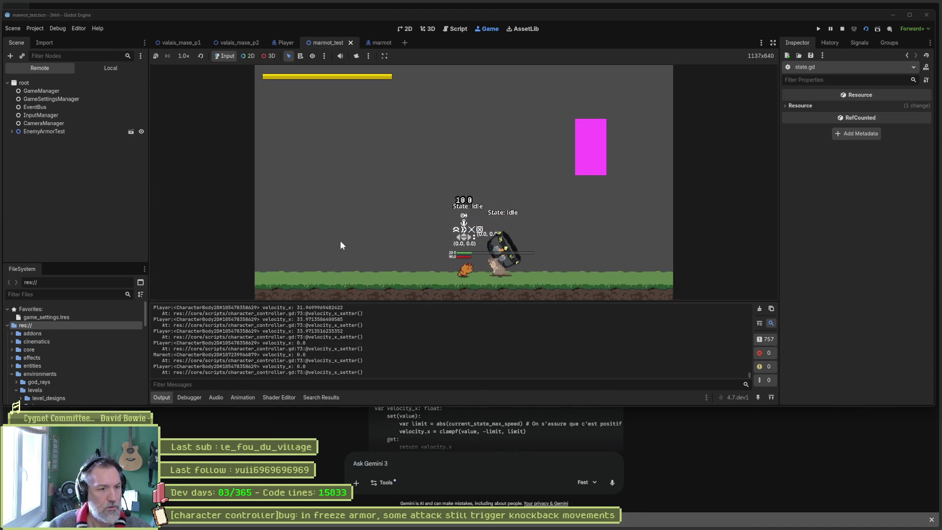
click(759, 309)
click(598, 257)
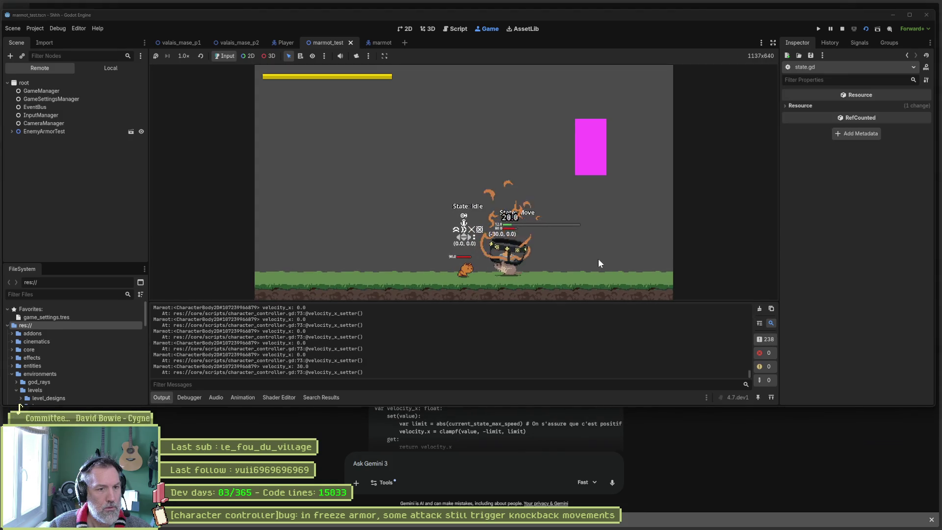
key(F8)
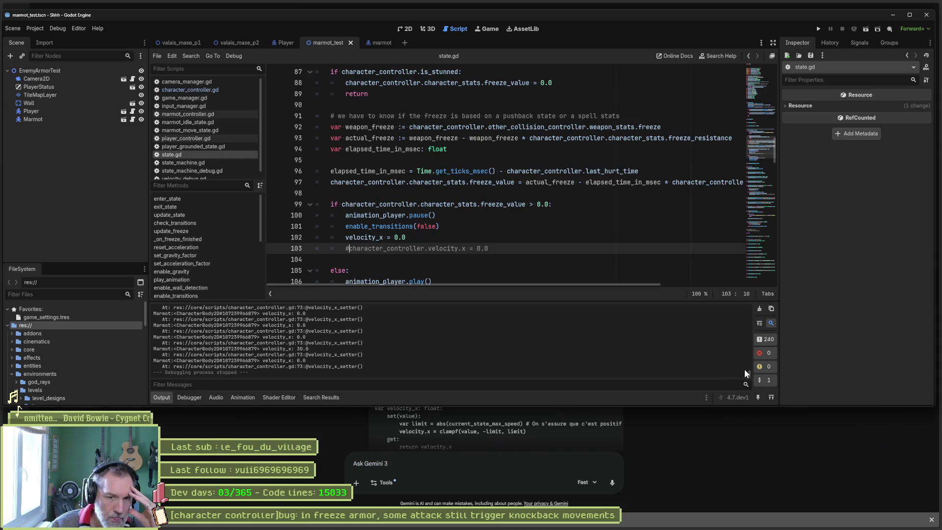
scroll(751, 317, up, 10)
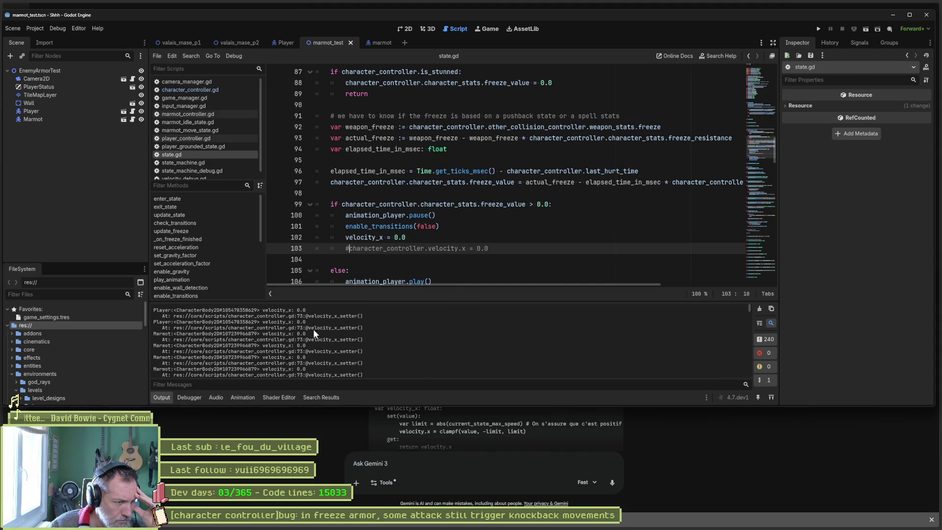
scroll(314, 334, down, 4)
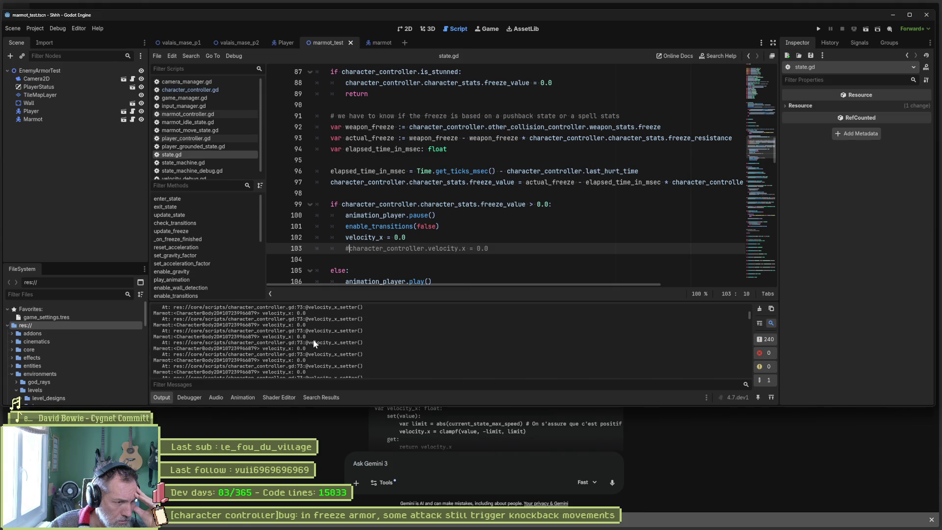
scroll(313, 341, down, 5)
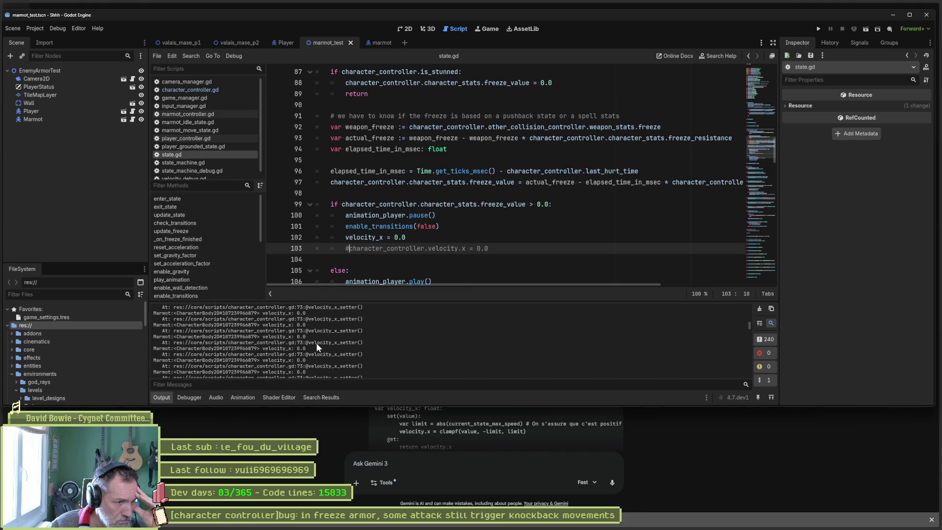
scroll(316, 342, down, 5)
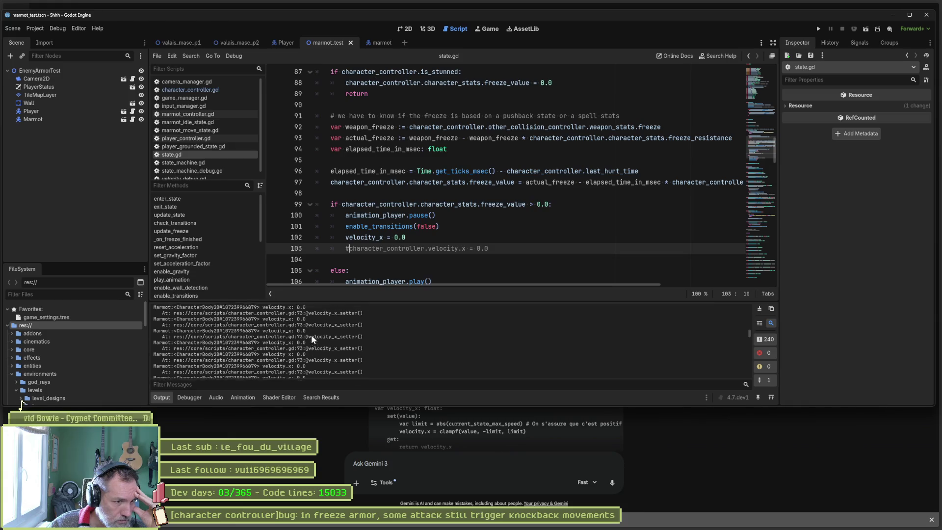
scroll(311, 335, down, 2)
scroll(319, 338, down, 4)
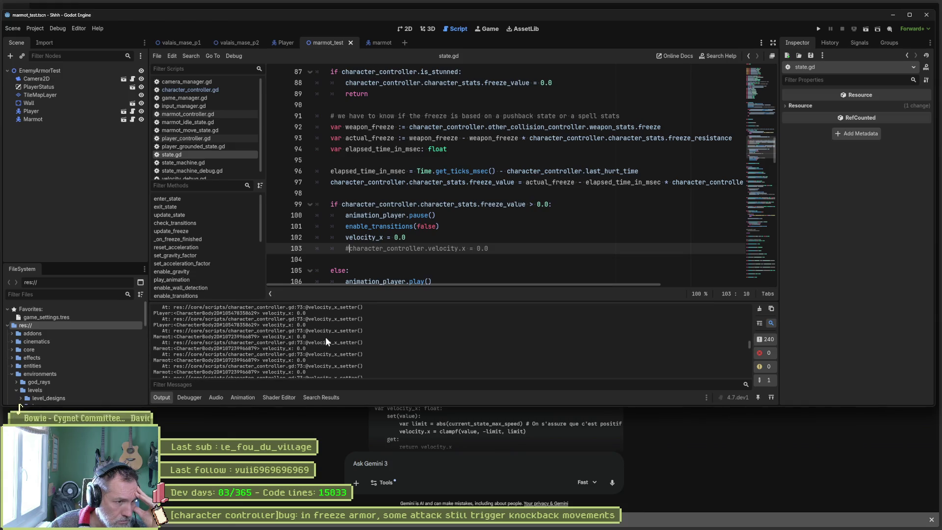
scroll(325, 338, down, 1)
scroll(328, 338, down, 5)
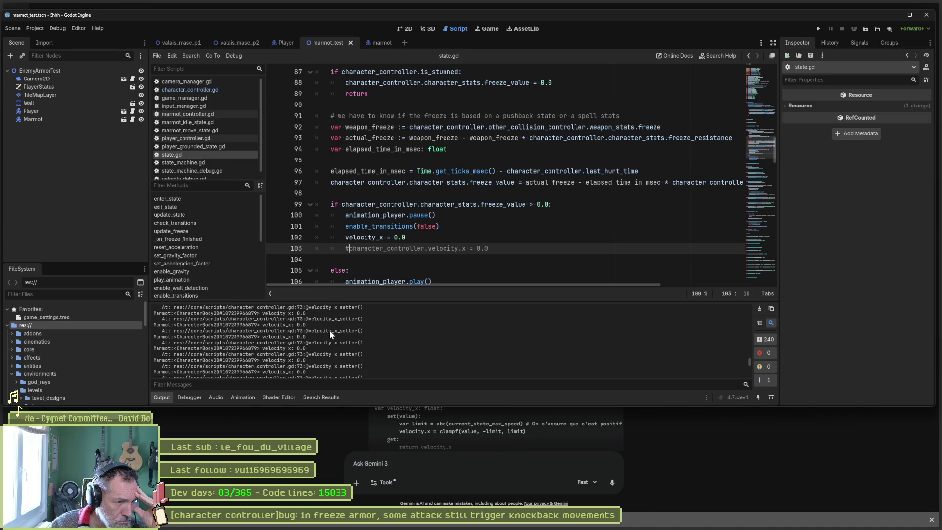
scroll(328, 336, down, 3)
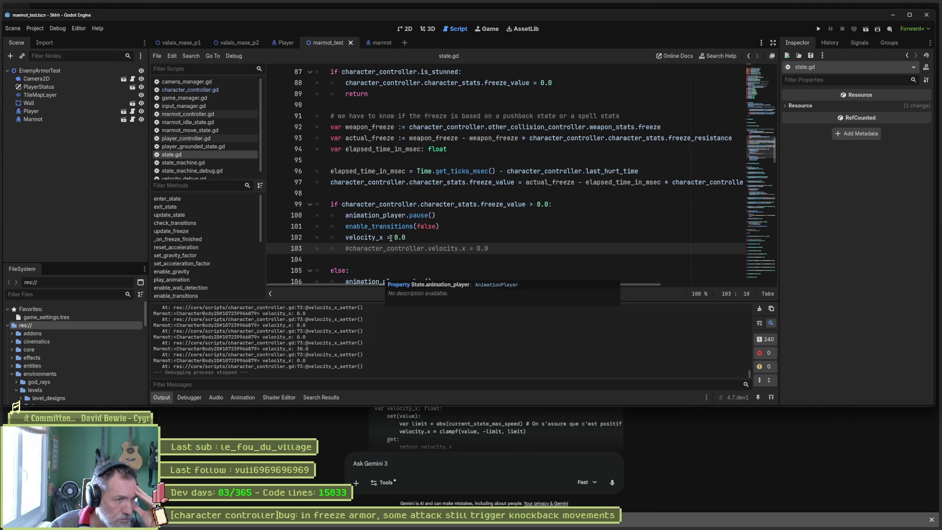
click(199, 91)
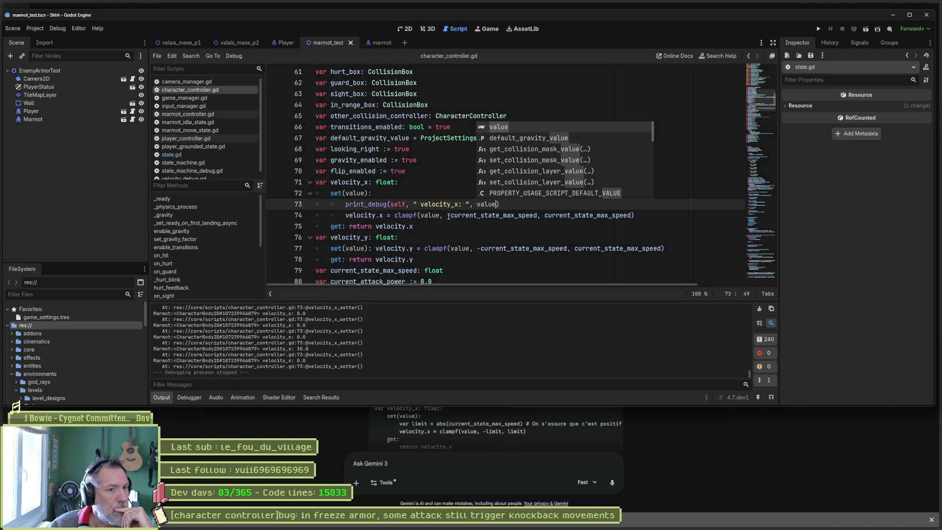
Step: Append " current_state_max_speed: ", current_state_max_speed to the setter's print_debug call and rerun the game
double_click(509, 217)
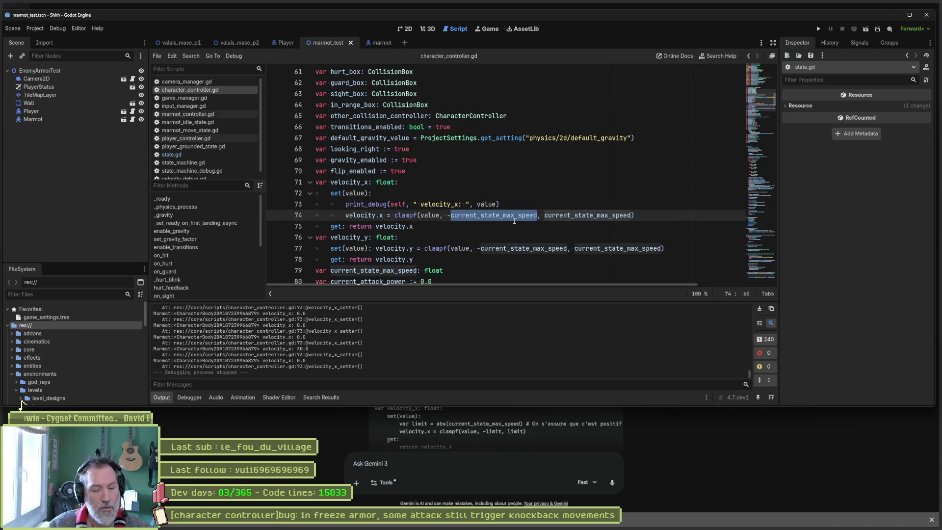
click(497, 204)
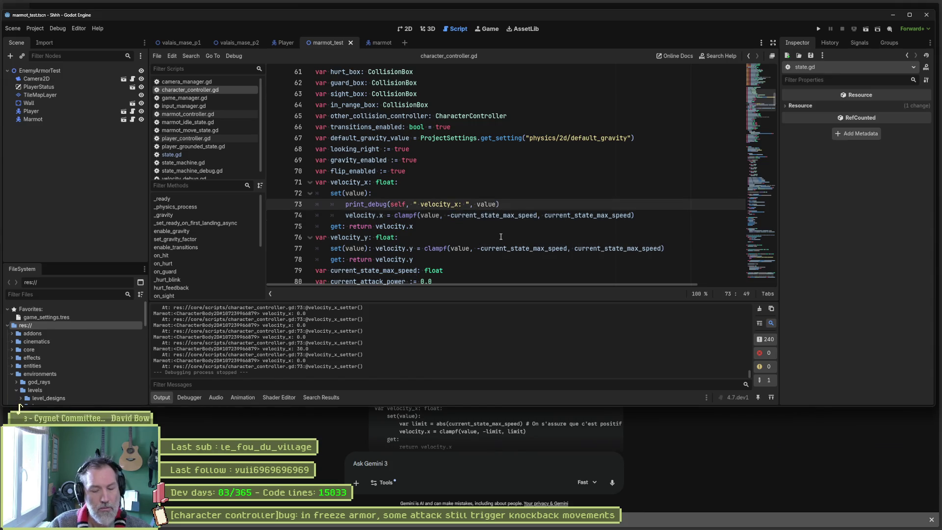
text(, )
text(" current_state_max_speed: ")
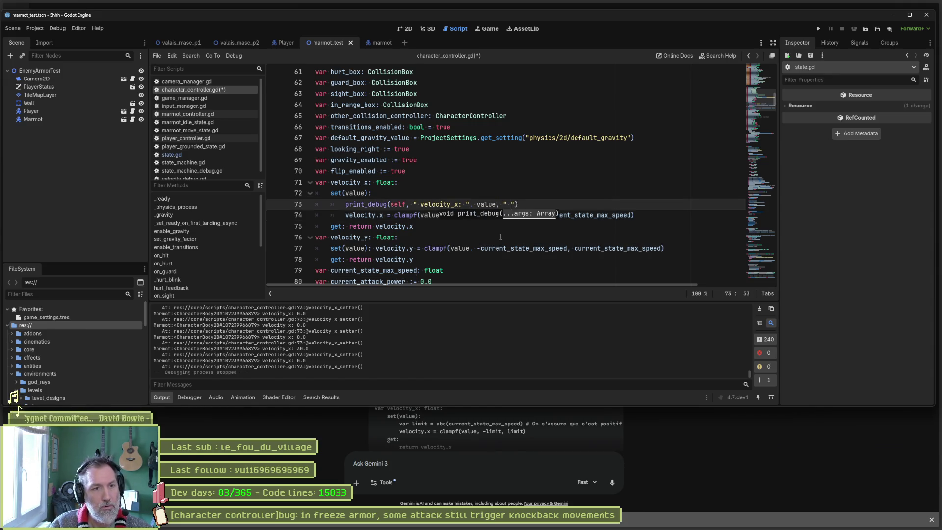
text(, current_state_max_speed)
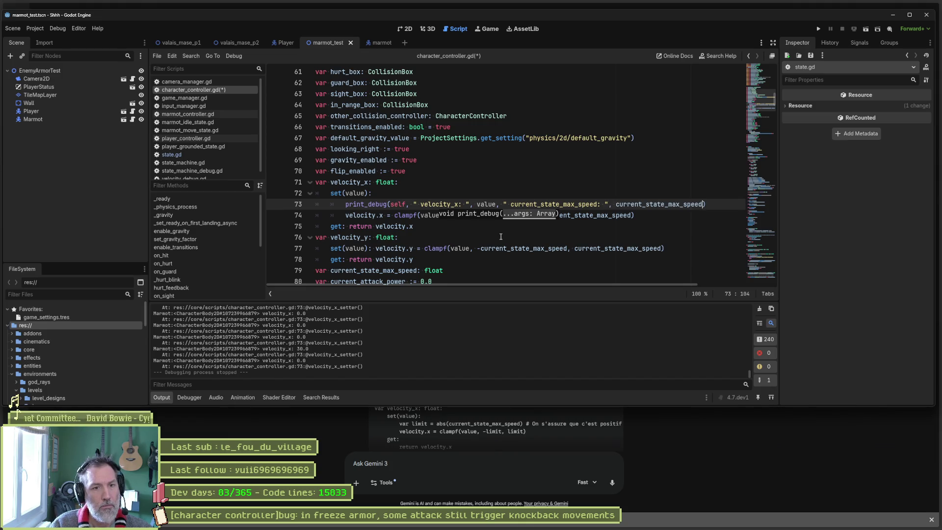
key(F6)
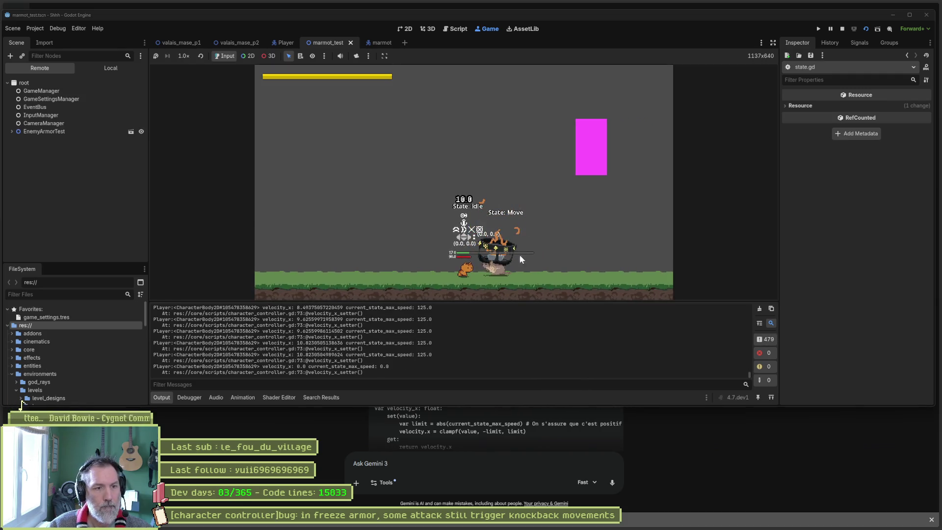
Step: Perform a heavy paw attack in the running game, then stop it
click(760, 308)
click(566, 242)
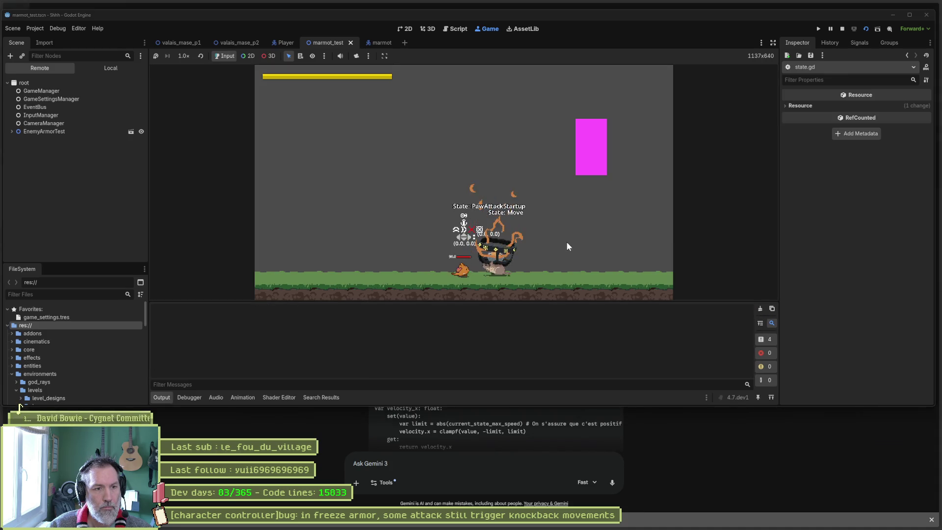
key(F8)
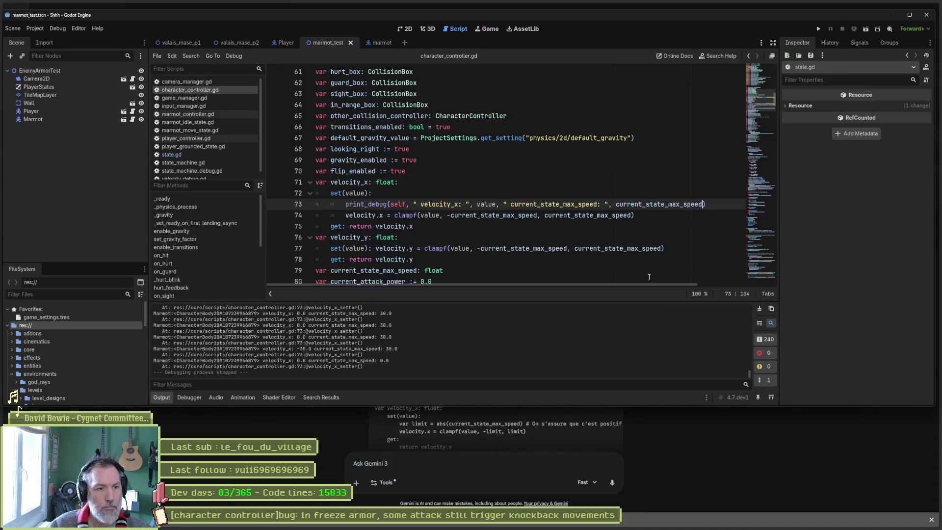
Step: Highlight the Output lines logging the Player's max speed 400.0 and the Marmot's 30.0
drag(749, 374, 752, 294)
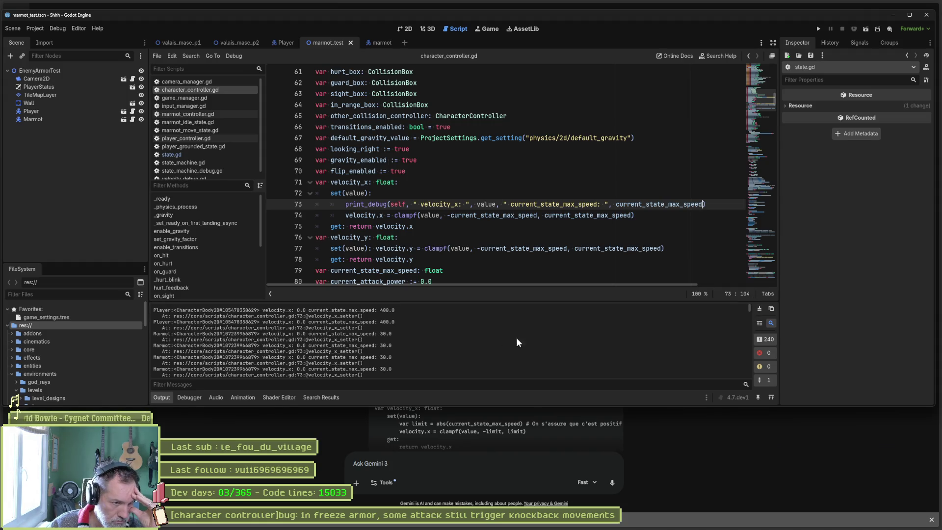
drag(322, 310, 408, 314)
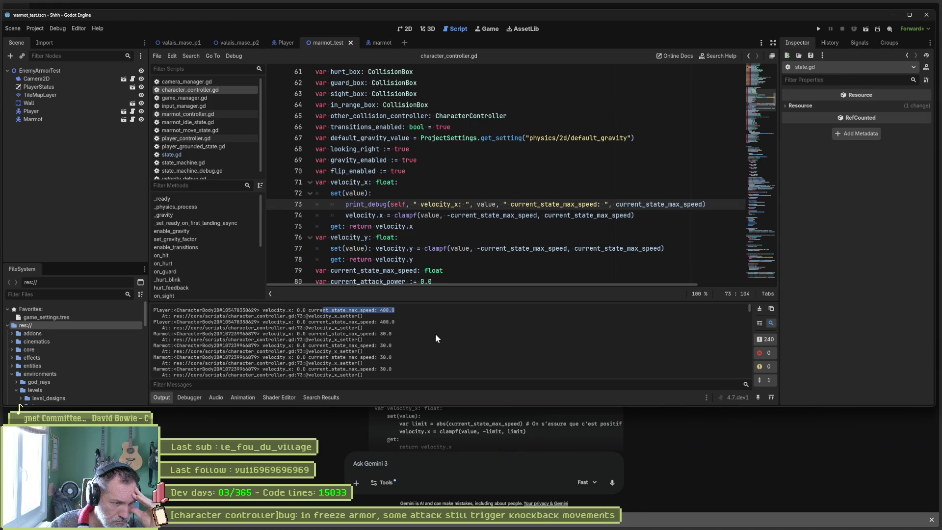
scroll(435, 333, down, 5)
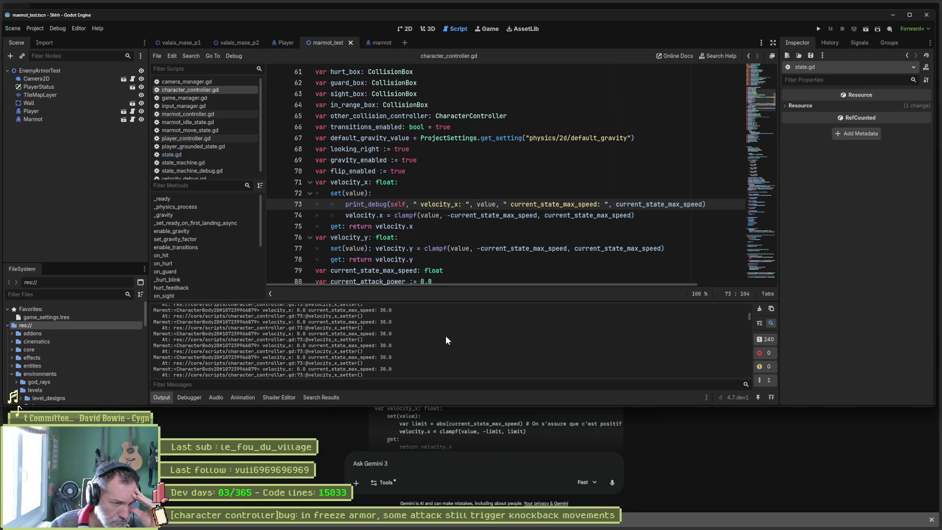
scroll(448, 335, down, 2)
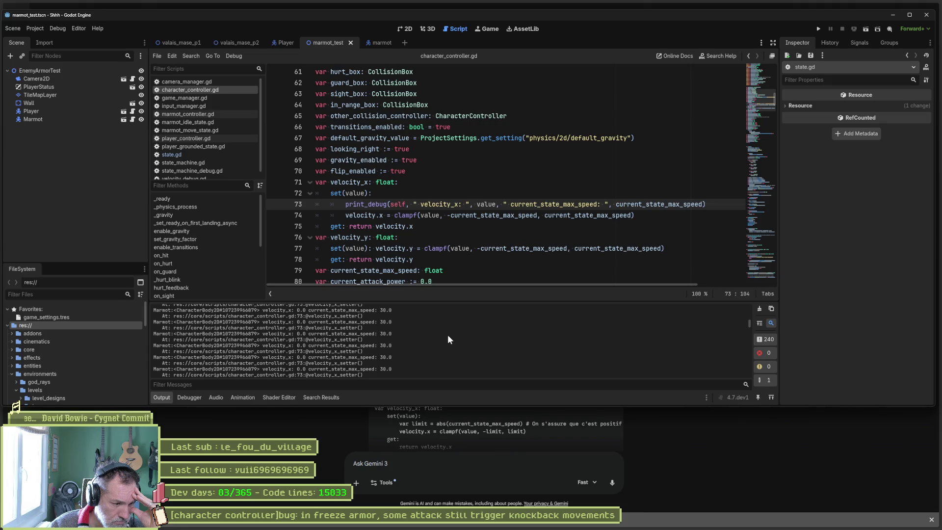
scroll(447, 335, up, 5)
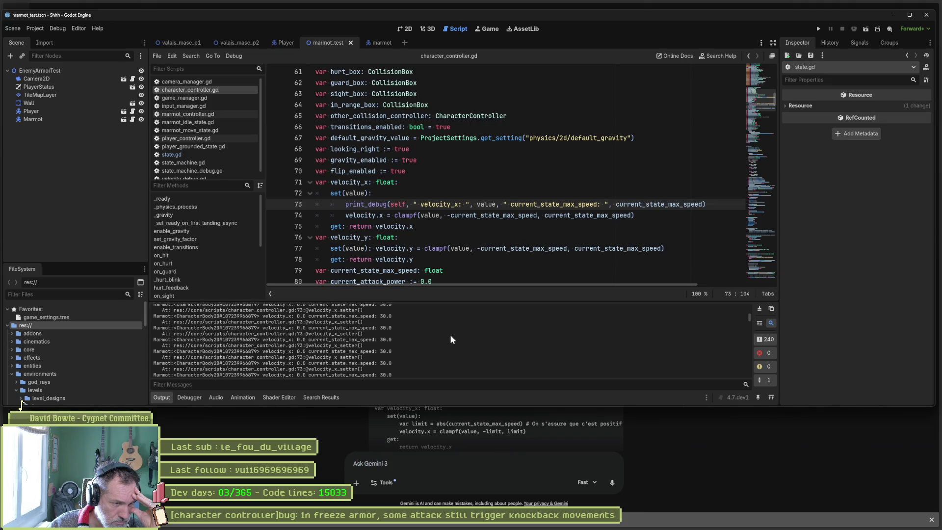
scroll(449, 333, up, 1)
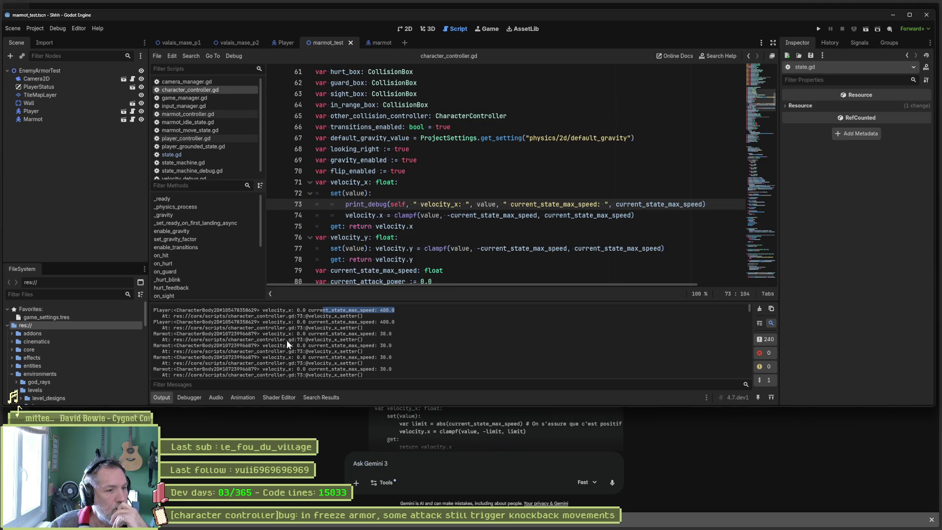
drag(386, 338, 385, 368)
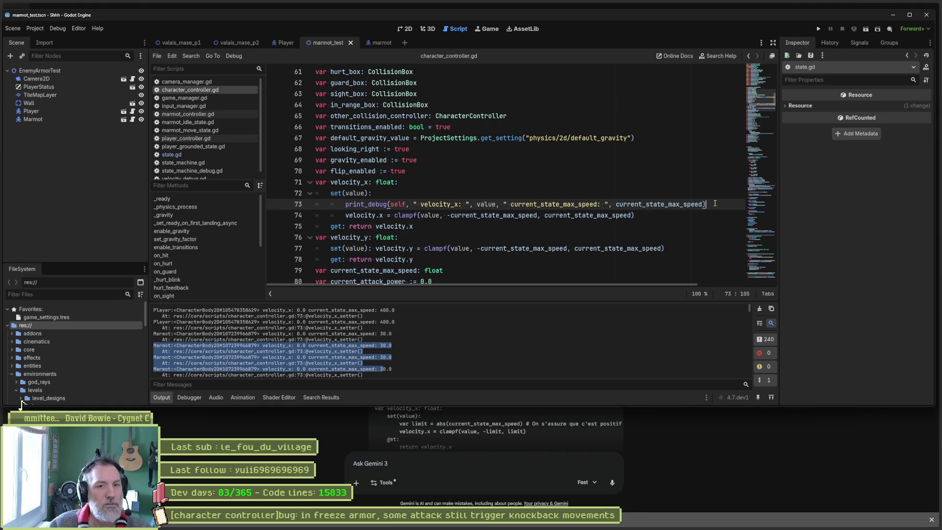
Step: Add a line var val = abs(current_state_max_speed) in the velocity_x setter
key(Return)
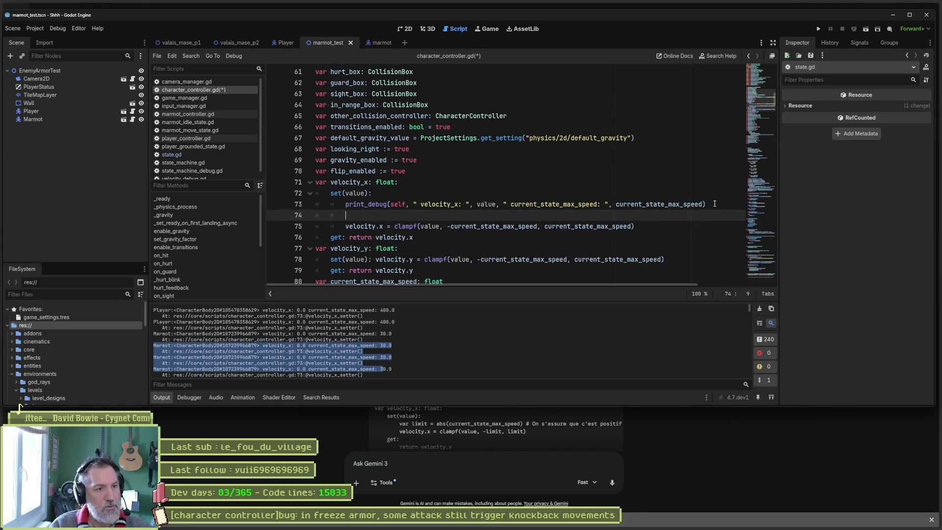
text(var va)
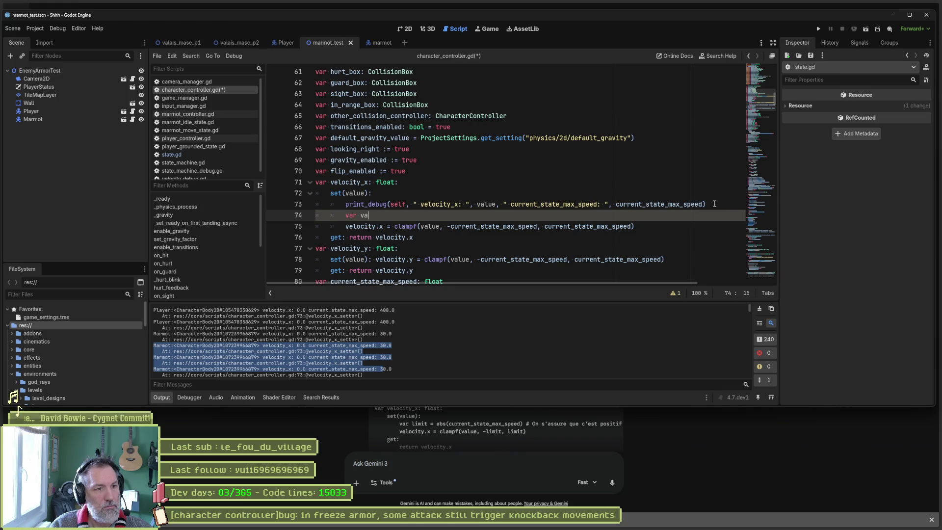
text(l = abs(va)
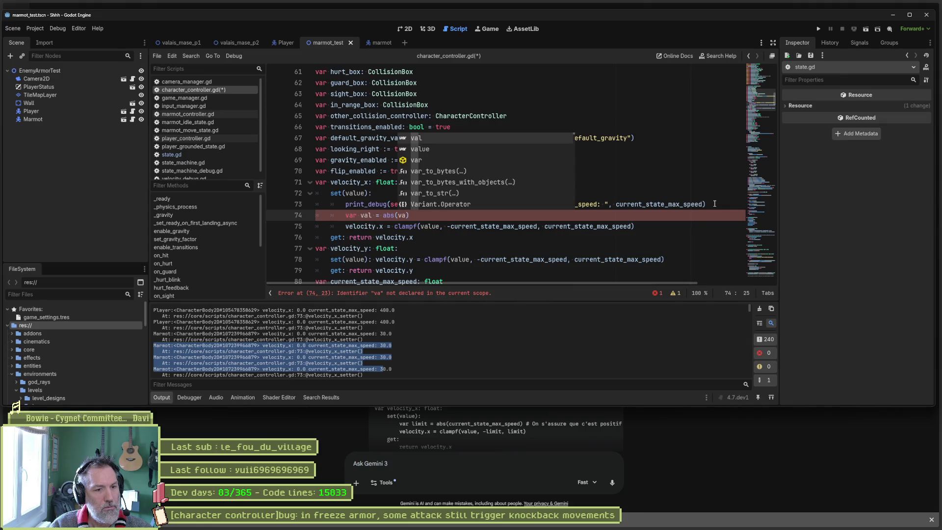
double_click(535, 226)
key(ctrl+c)
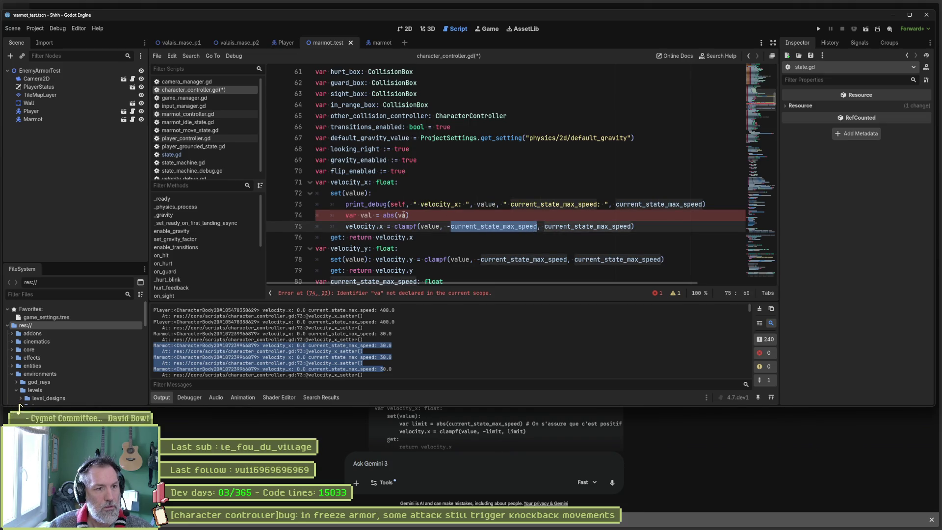
double_click(404, 215)
key(ctrl+v)
Step: Change the clampf bounds to -val and val
click(367, 215)
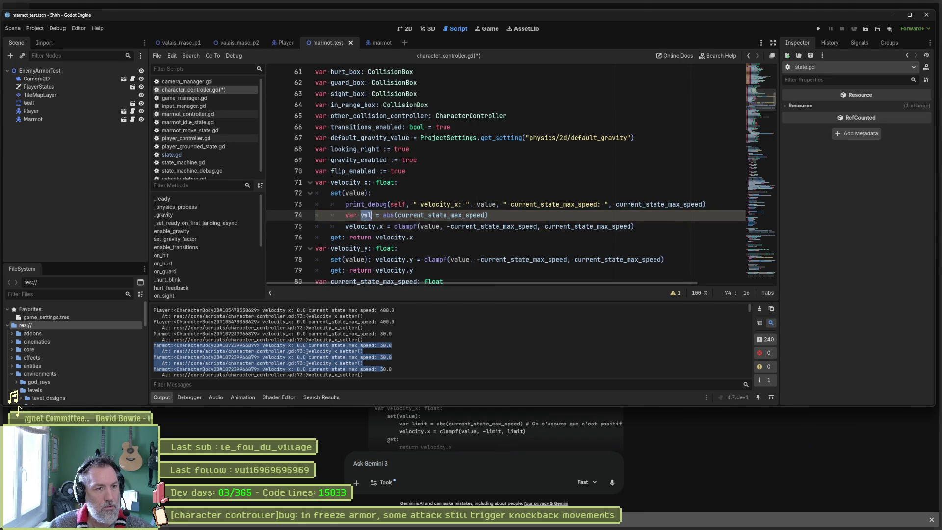
key(ctrl+c)
double_click(510, 226)
key(ctrl+v)
double_click(508, 226)
key(ctrl+v)
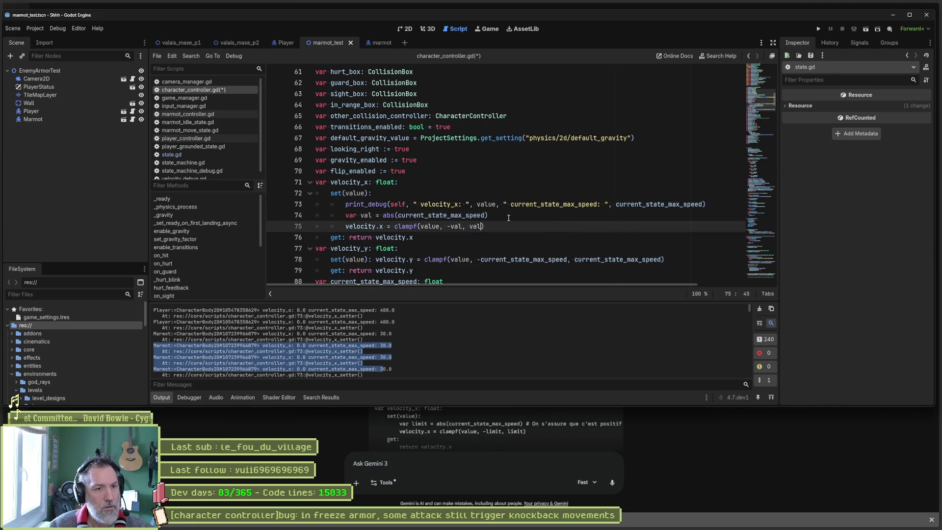
Step: Comment out the print_debug line and run the test scene
click(343, 204)
key(ctrl+k)
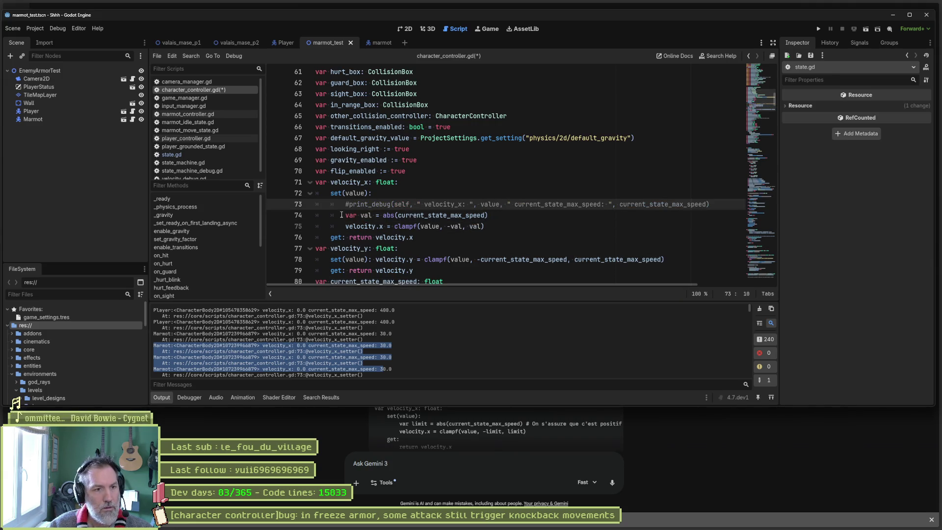
key(F6)
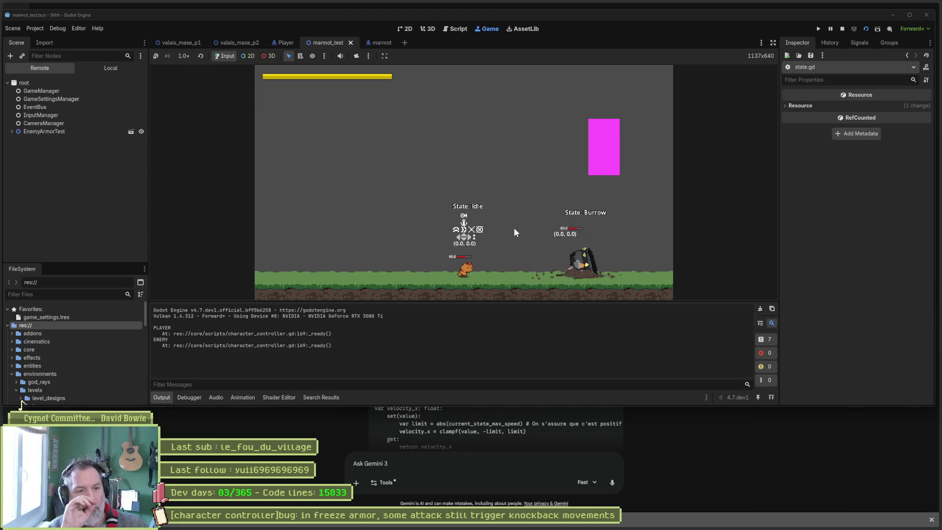
Step: Stop the running game and move to the start of the var val line
key(F8)
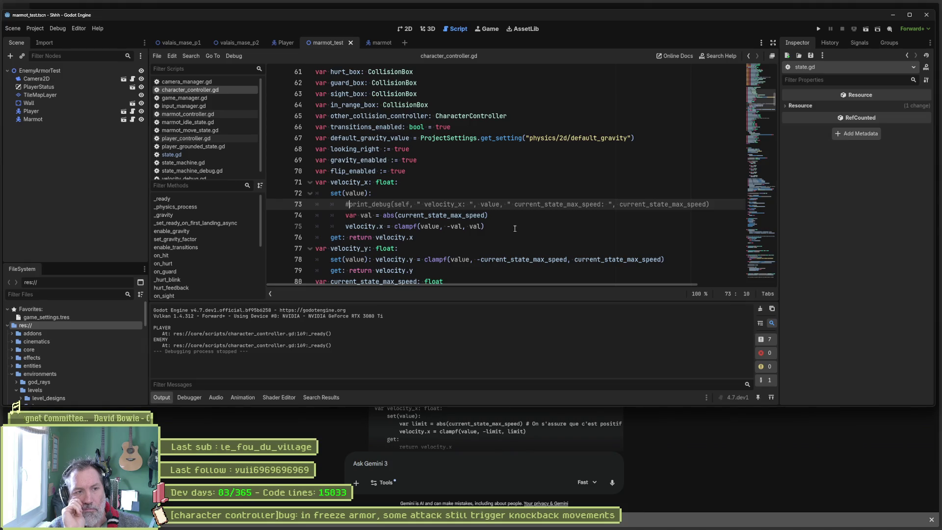
key(Down)
key(Home)
Step: Run the scene again, then duplicate the val-based clampf line
key(F6)
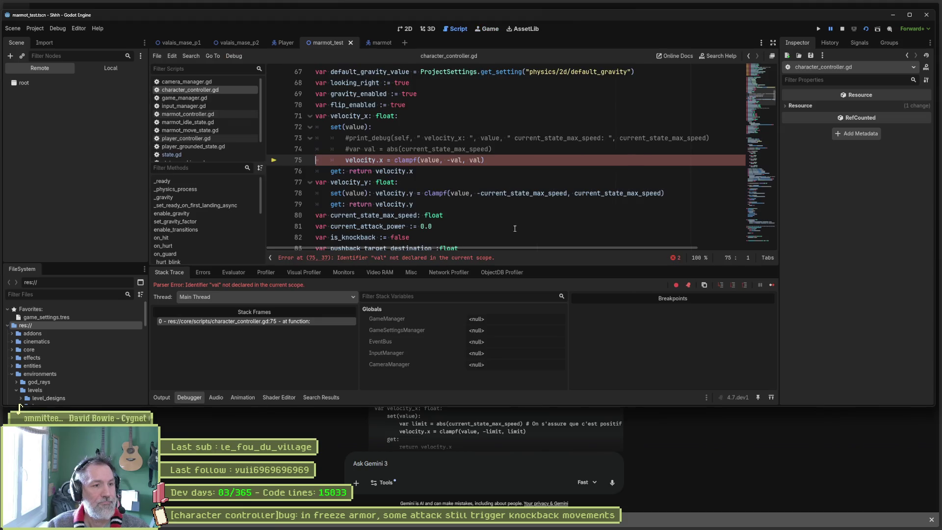
click(508, 161)
key(ctrl+shift+d)
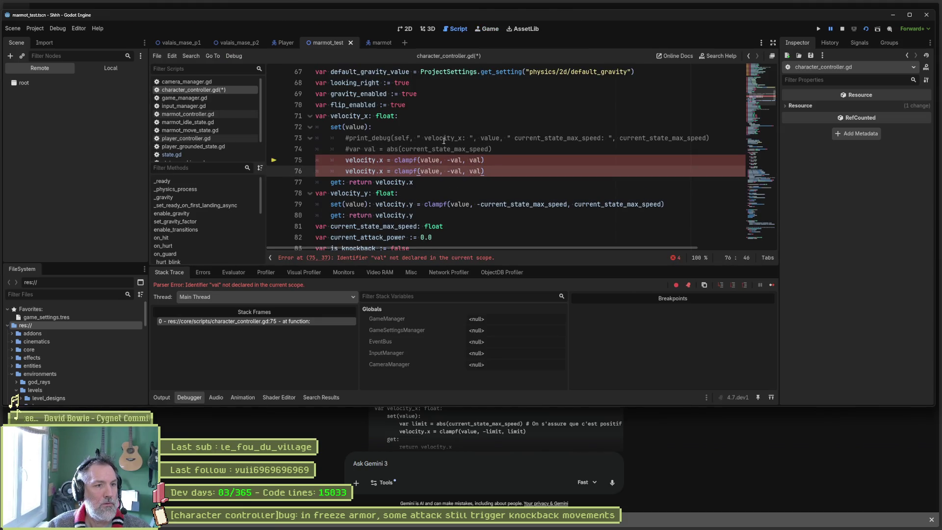
Step: Replace both val bounds on line 76 with current_state_max_speed and comment out line 75
click(455, 171)
double_click(455, 171)
key(ctrl+v)
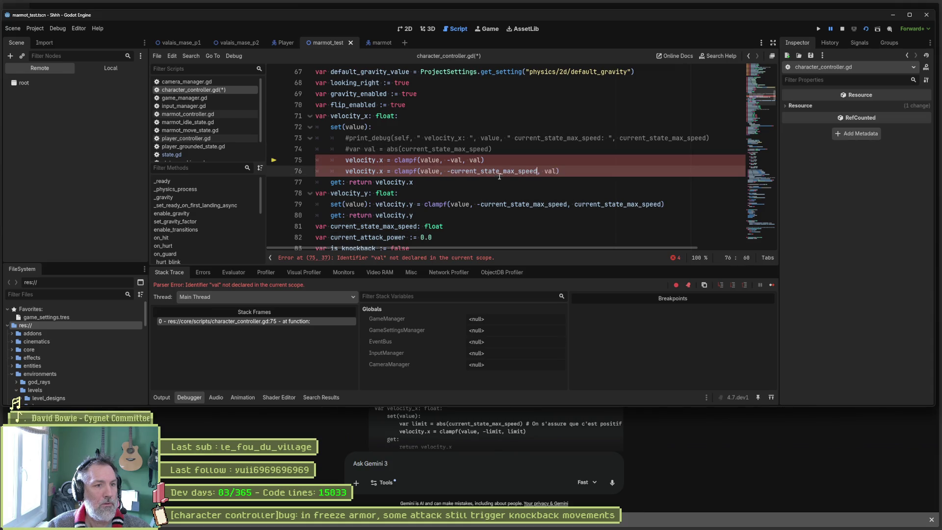
double_click(550, 171)
key(ctrl+v)
click(346, 159)
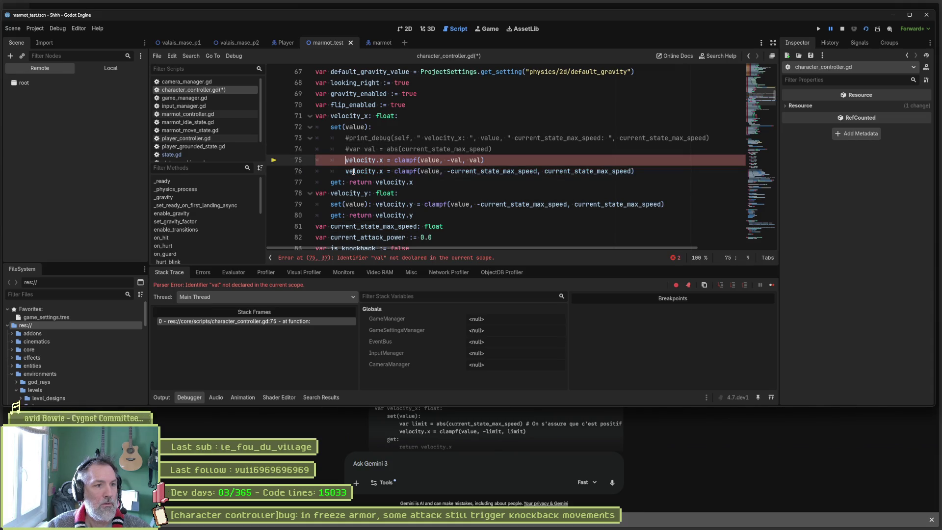
text(#)
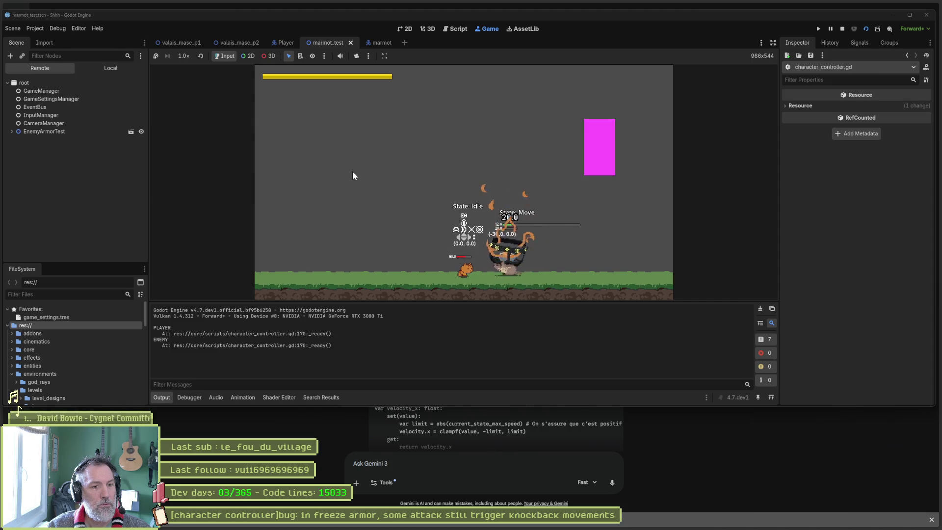
Step: Stop the game, uncomment var val and clampf(value, -val, val), and comment out the max-speed clamp
key(F8)
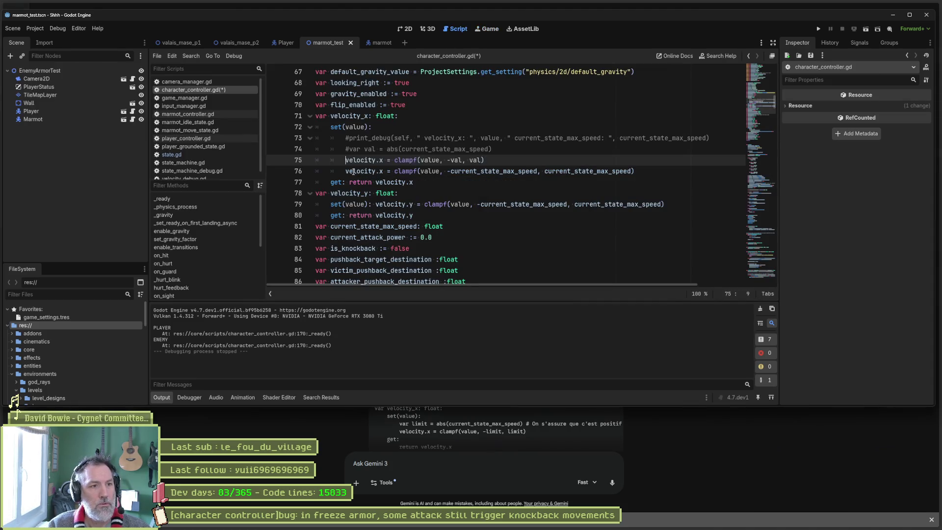
key(BackSpace)
key(Up)
key(BackSpace)
key(Delete)
key(Tab)
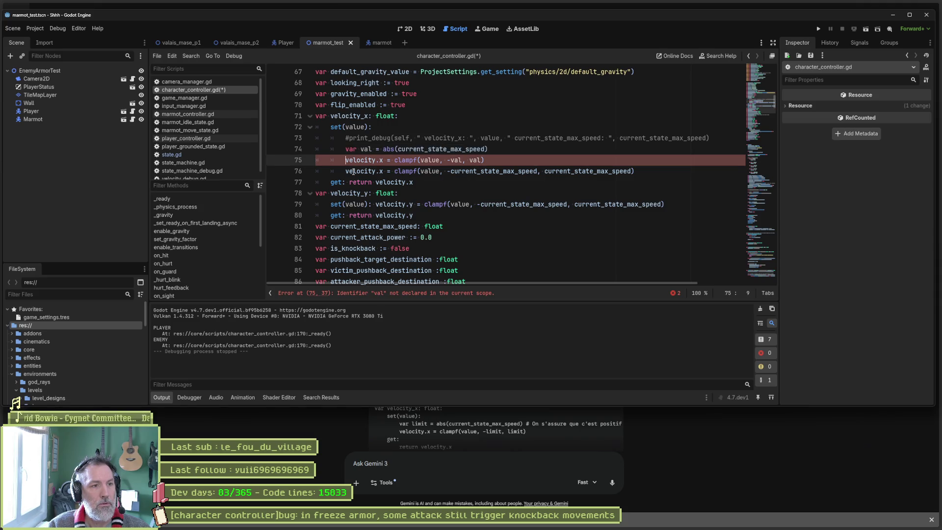
key(Down)
key(Down)
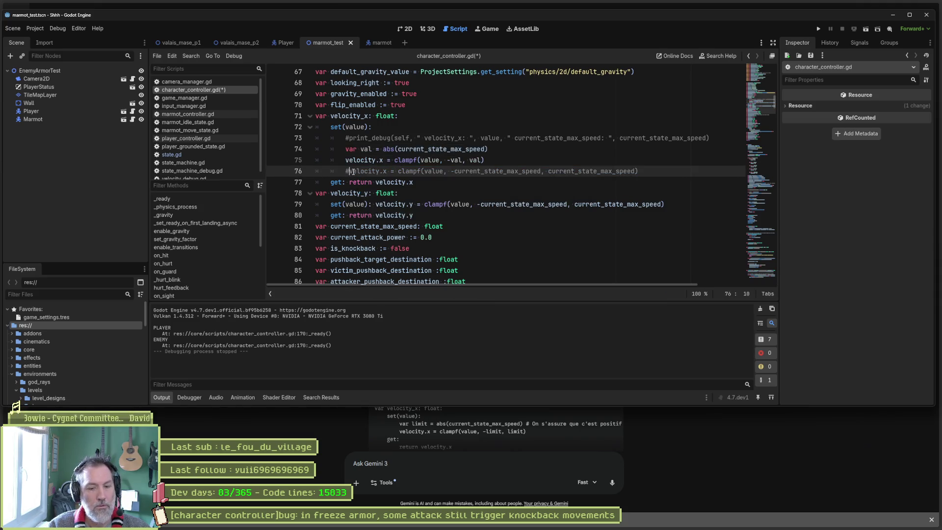
Step: Run the test scene, attack the marmot until it reaches Death, then stop the game
key(F6)
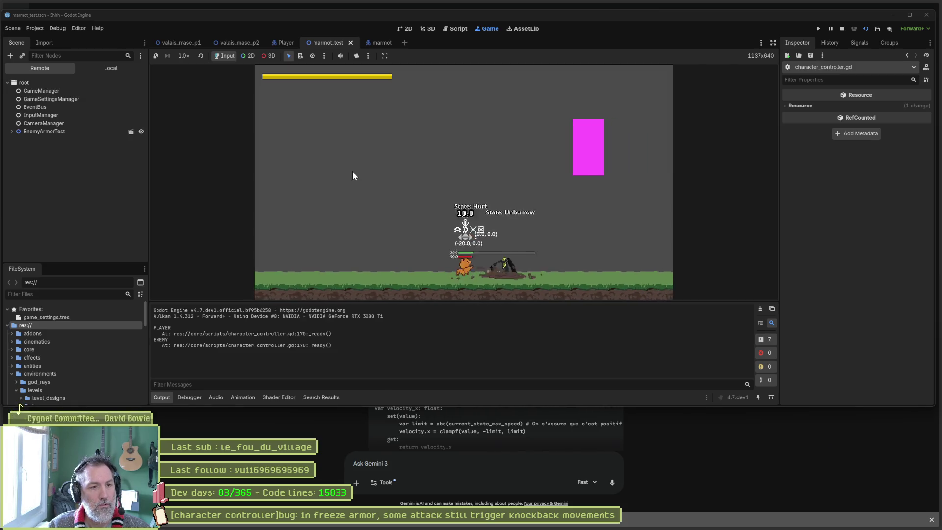
click(353, 171)
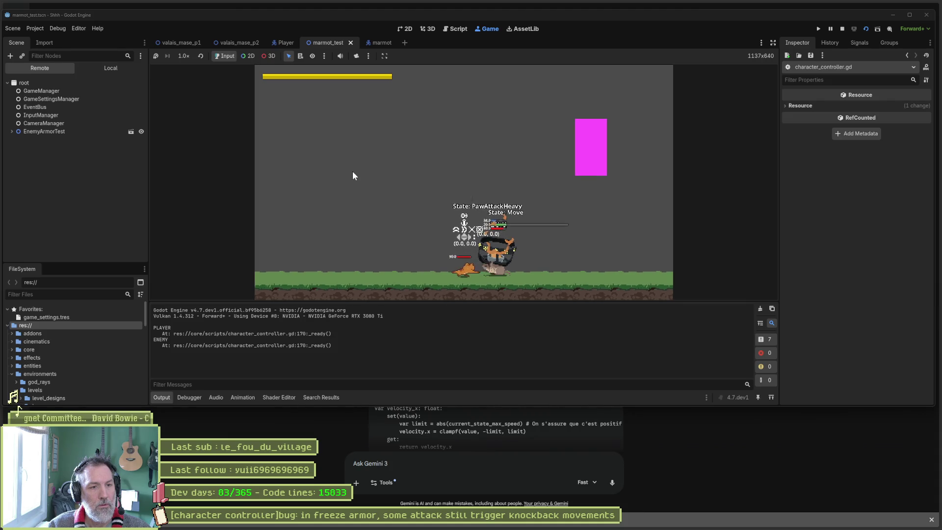
click(352, 171)
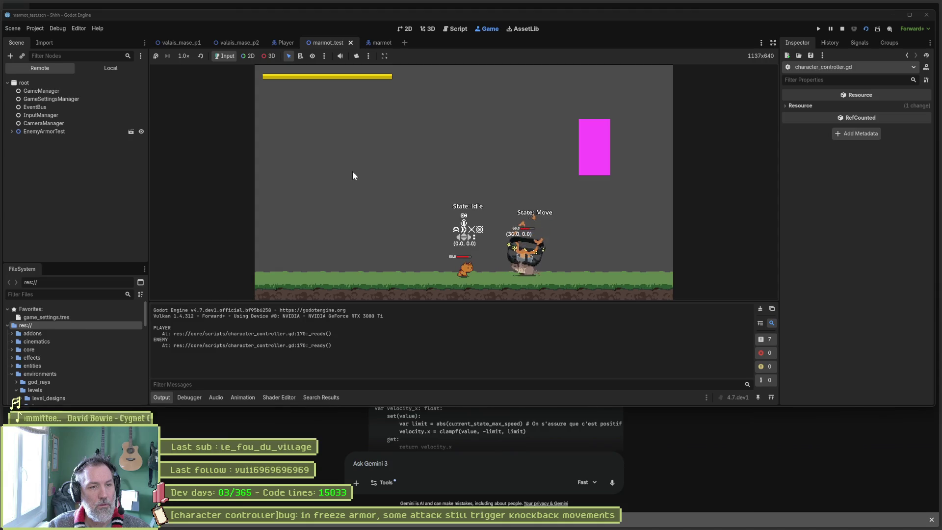
key(d)
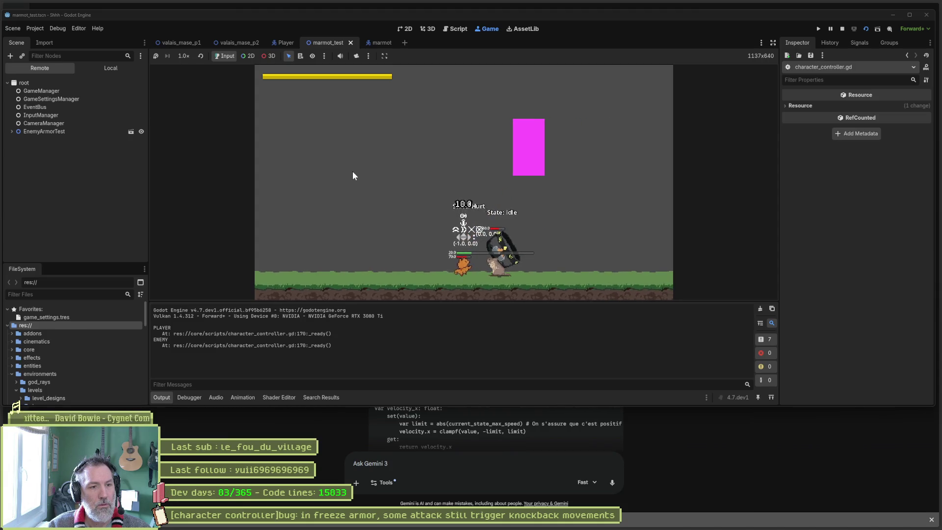
click(352, 171)
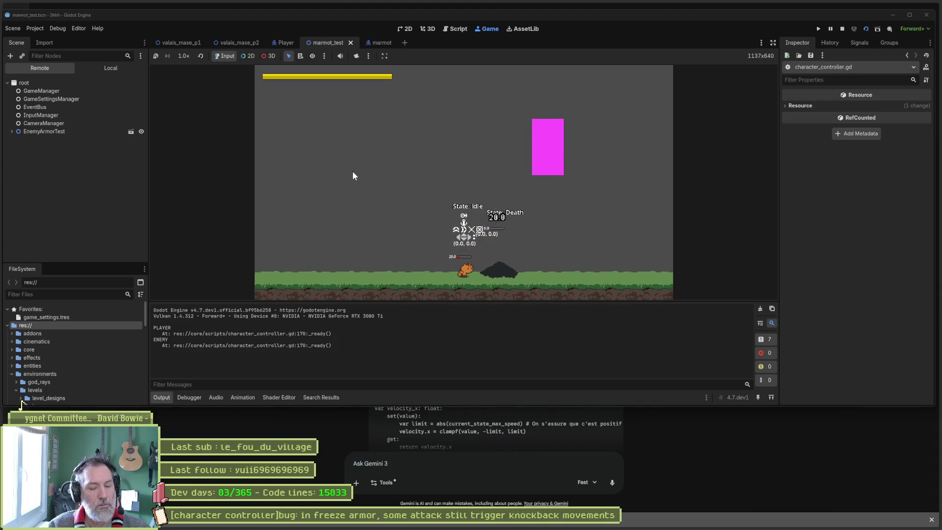
key(F8)
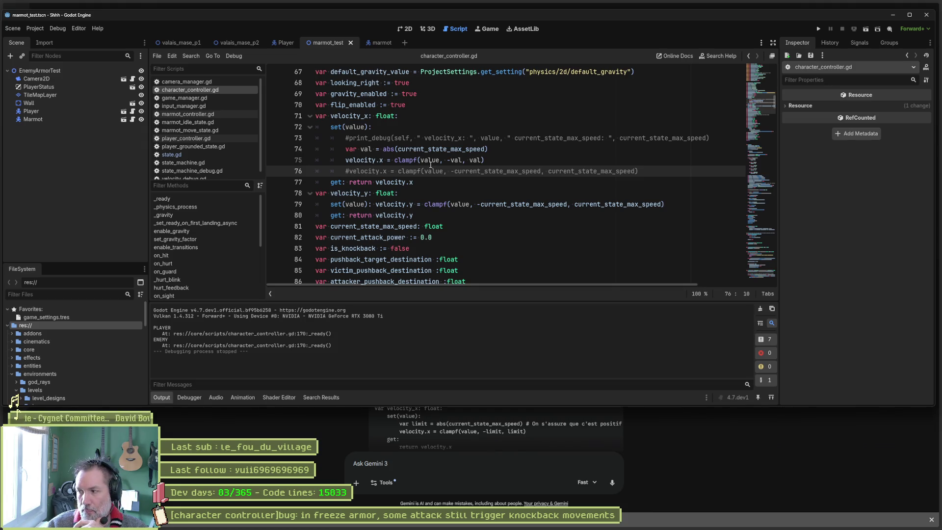
Step: Browse the marmot's Idle, Burrowed and Move state nodes, then bring up state.gd's freeze branch
mouse_move(430, 165)
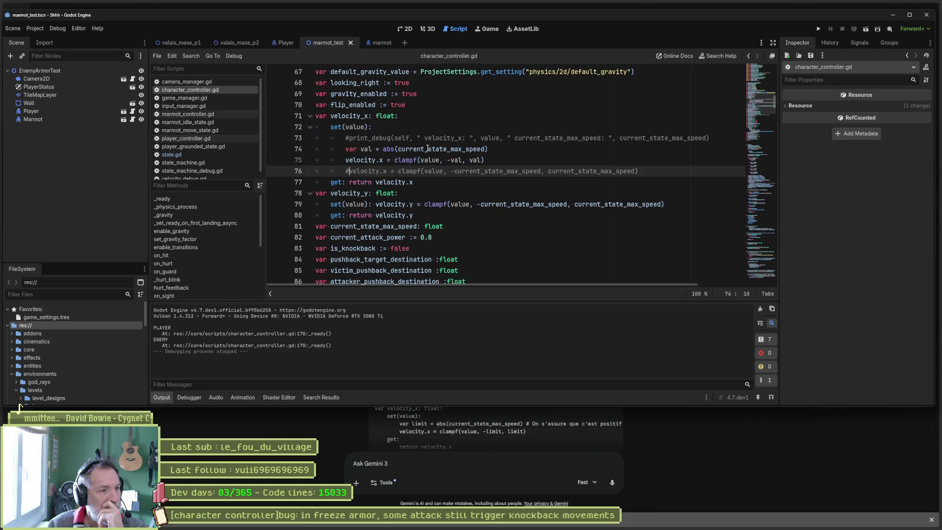
click(367, 43)
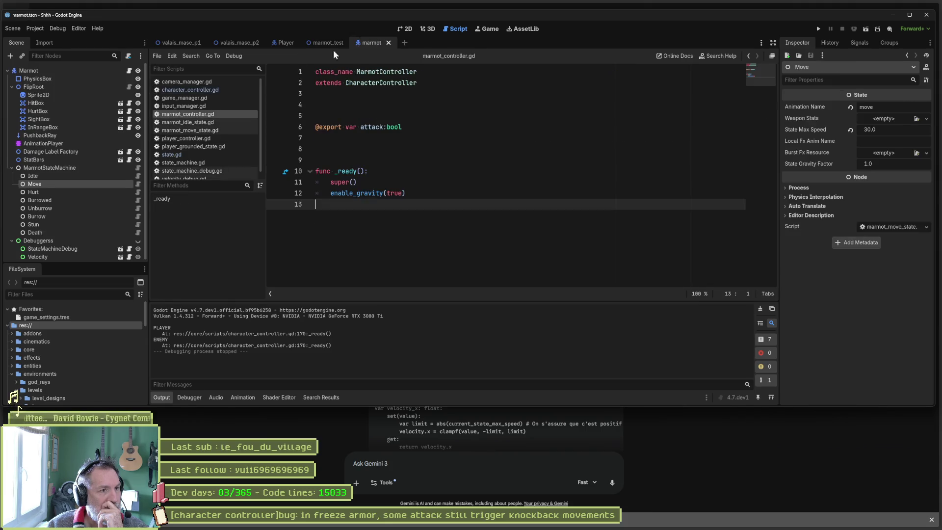
click(84, 176)
key(Down)
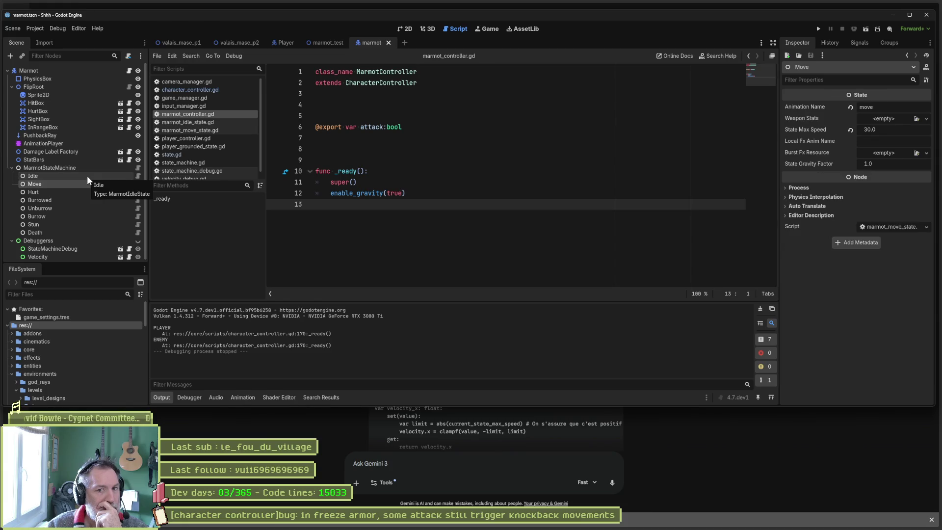
key(Down)
key(Down)
key(Down)
key(Up)
key(Up)
key(Up)
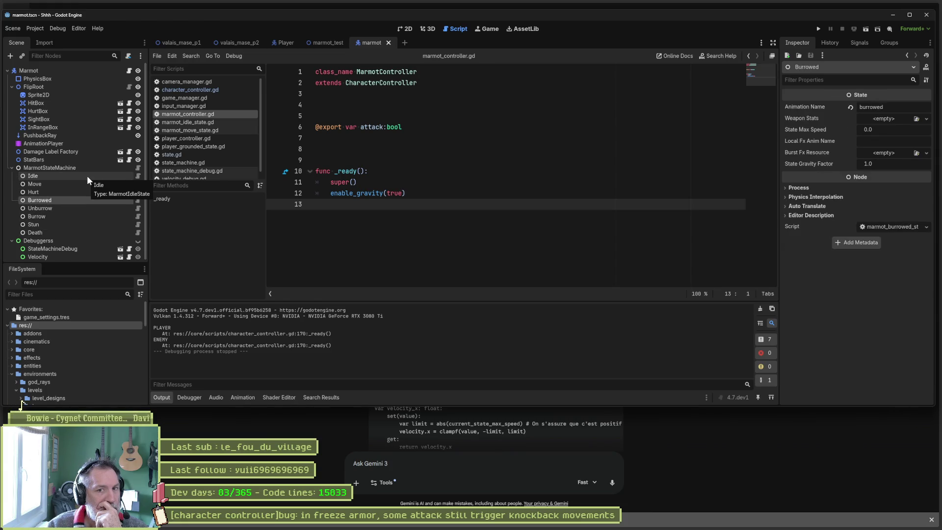
key(Up)
key(Up)
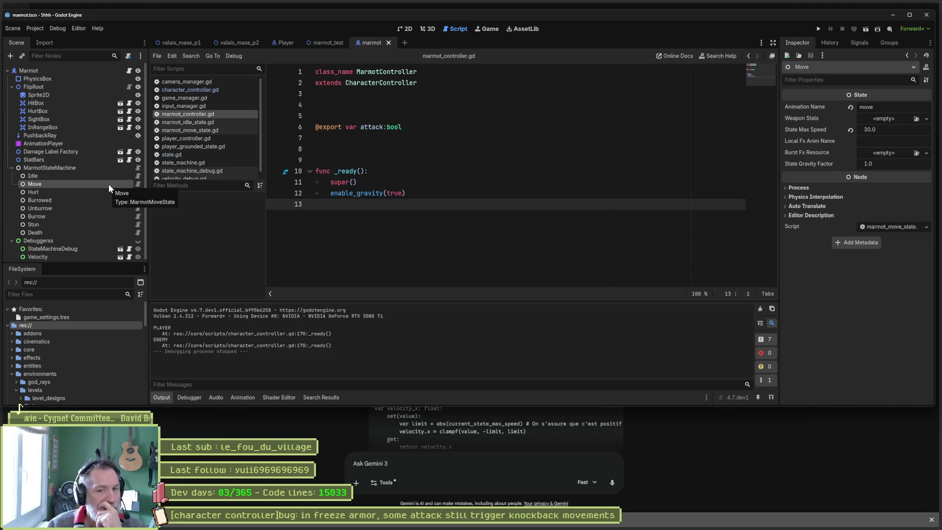
click(210, 89)
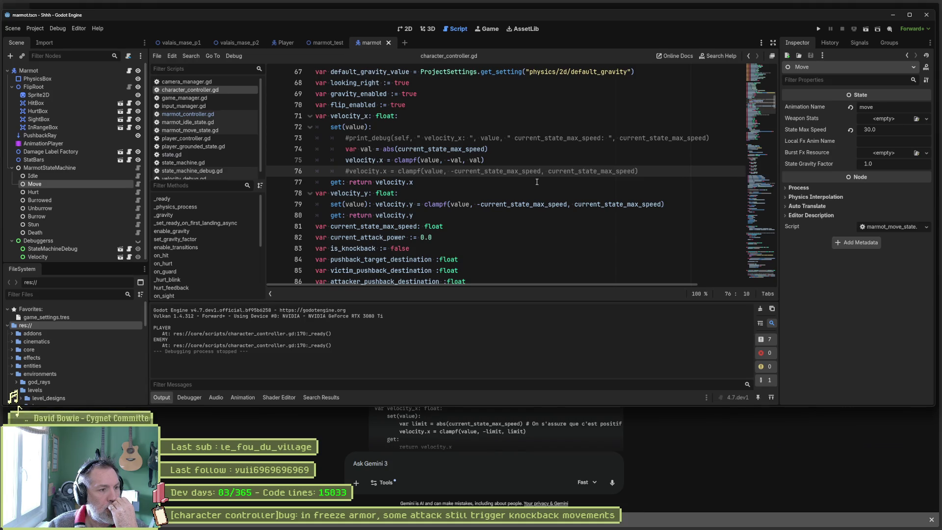
key(alt+Left)
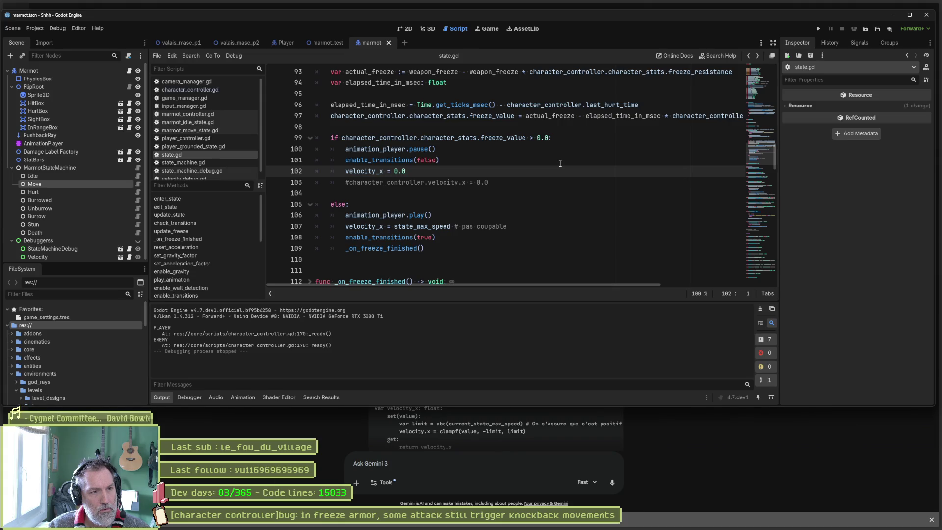
Step: From velocity_x on state.gd line 26, jump to its setter in character_controller.gd
key(alt+Left)
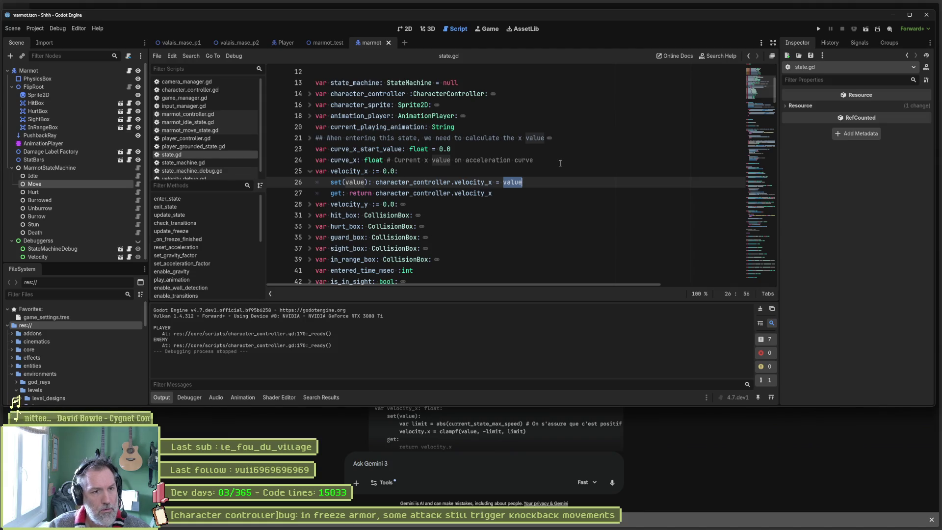
click(473, 183)
ctrl+click(473, 186)
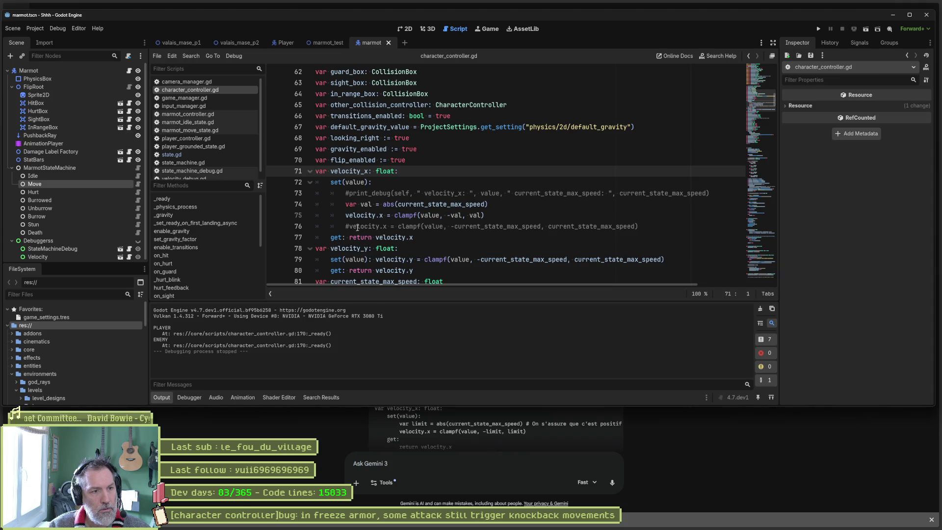
Step: Duplicate commented clamp line 76 and replace '#velocity.x =' with print_debug("clamped : ", ...)
drag(650, 226, 650, 220)
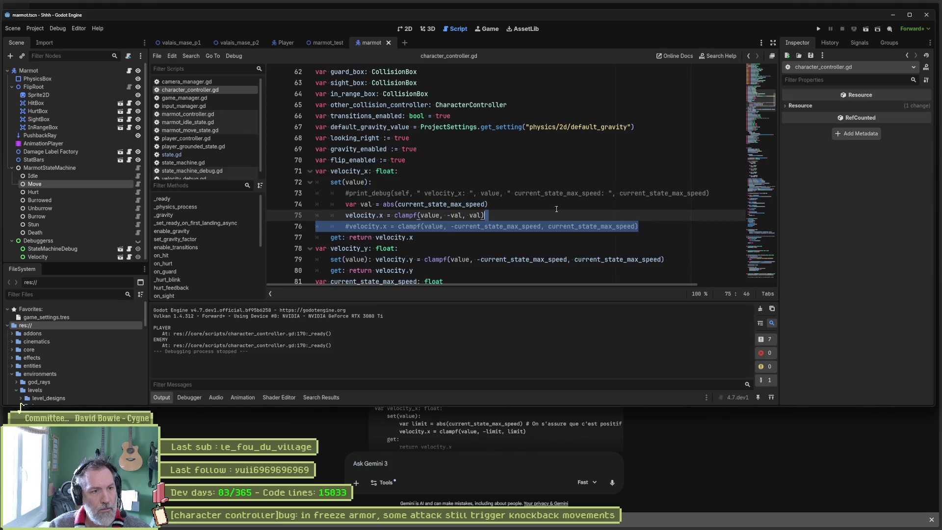
key(ctrl+shift+d)
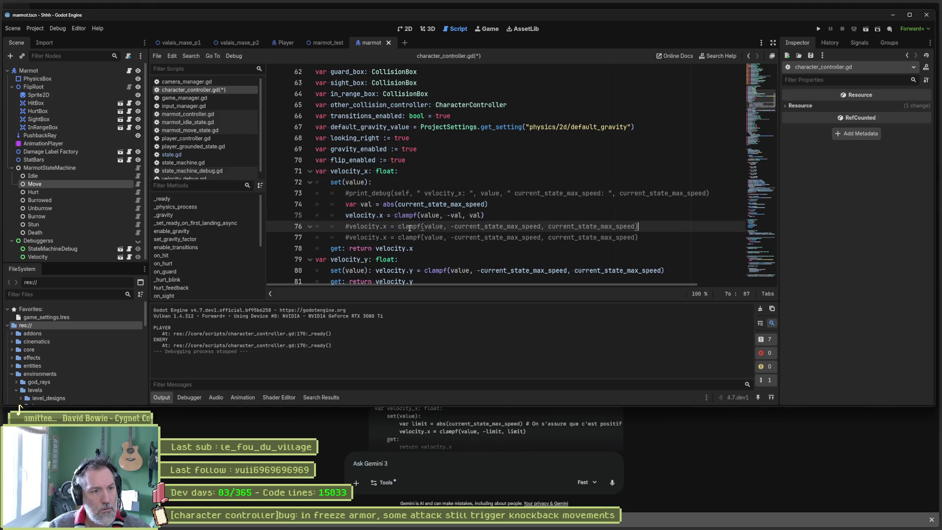
drag(346, 226, 398, 227)
text(print_debu)
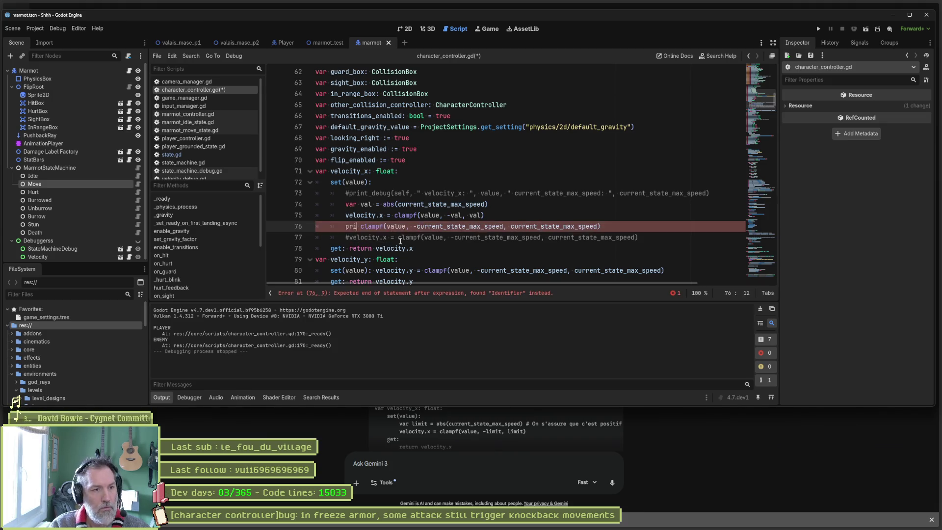
text(g()
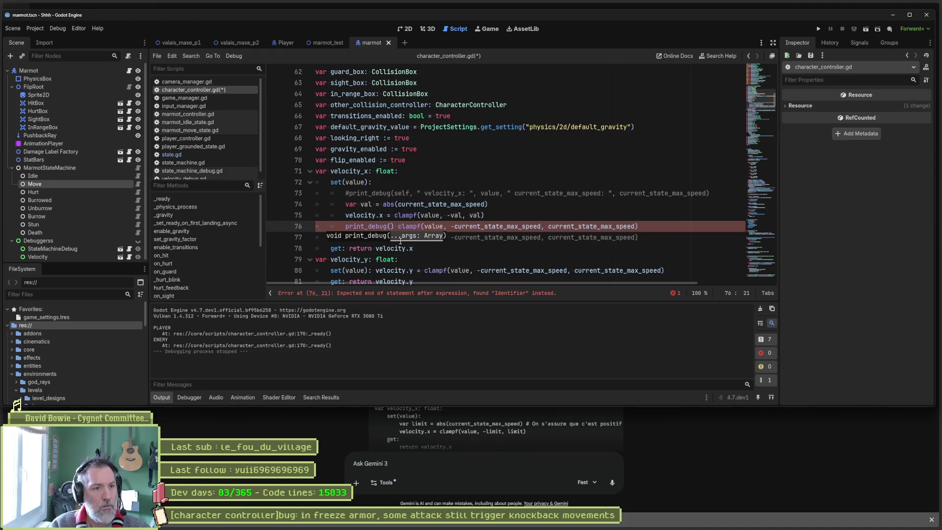
text("clamped)
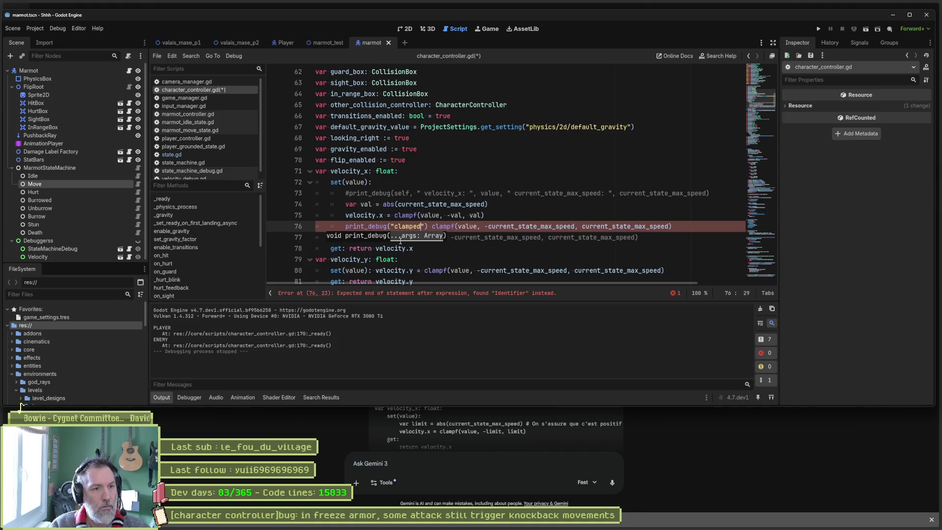
text( : ")
key(Delete)
key(Delete)
text(,)
Step: Insert value as print_debug's first argument, fix the syntax, then save and run the game
key(End)
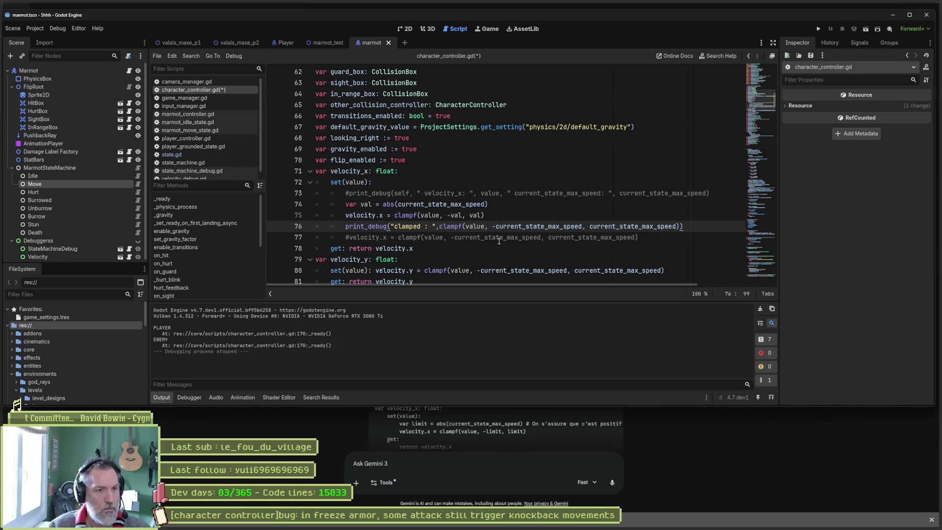
double_click(476, 226)
key(ctrl+c)
click(392, 226)
key(ctrl+v)
text(, )
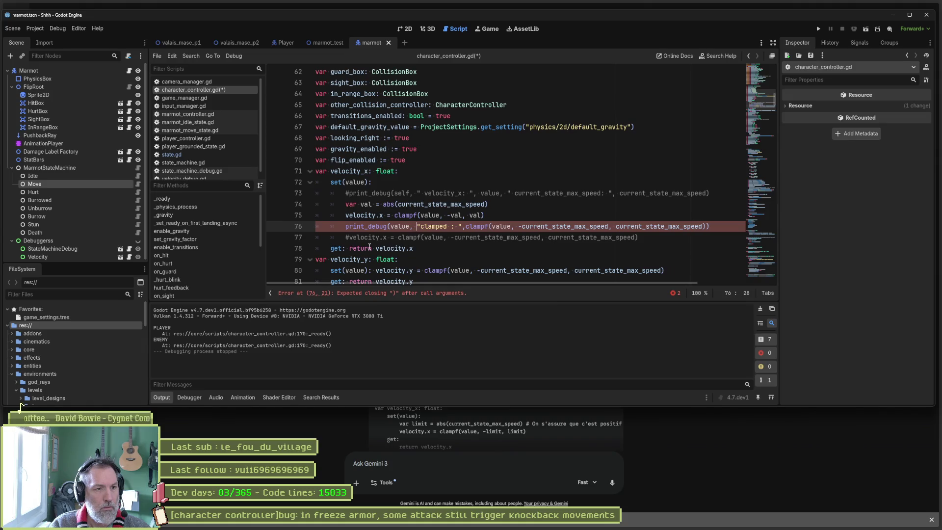
text(,)
key(ctrl+s)
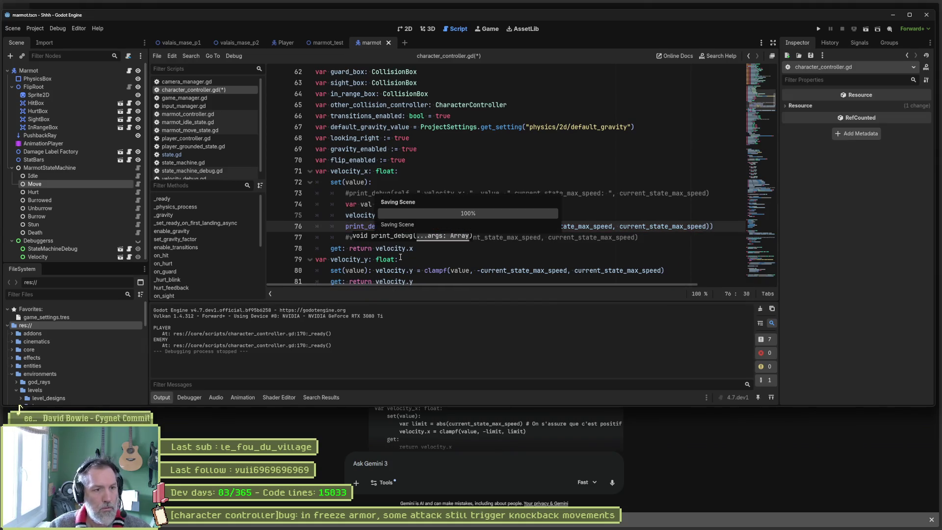
key(F5)
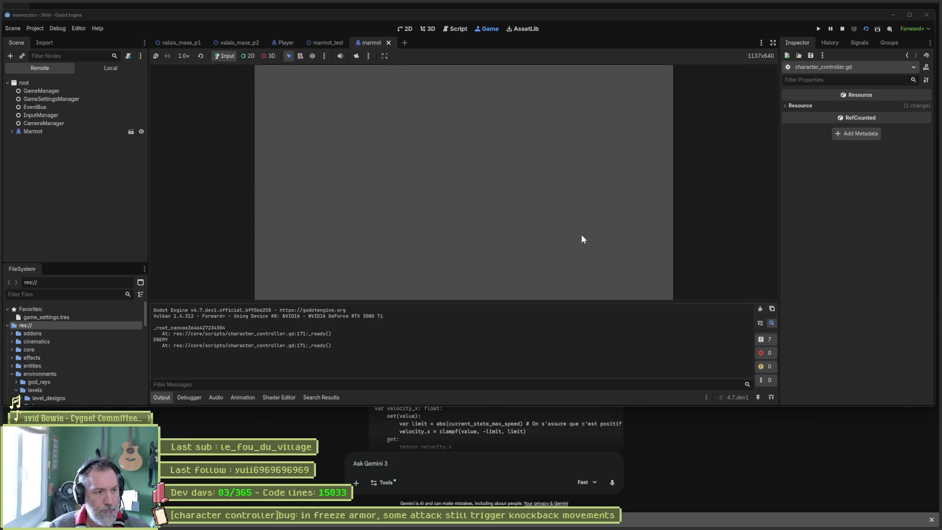
Step: Restart on the marmot_test scene, clear the Output log, and stop the game
key(F8)
click(334, 43)
key(F6)
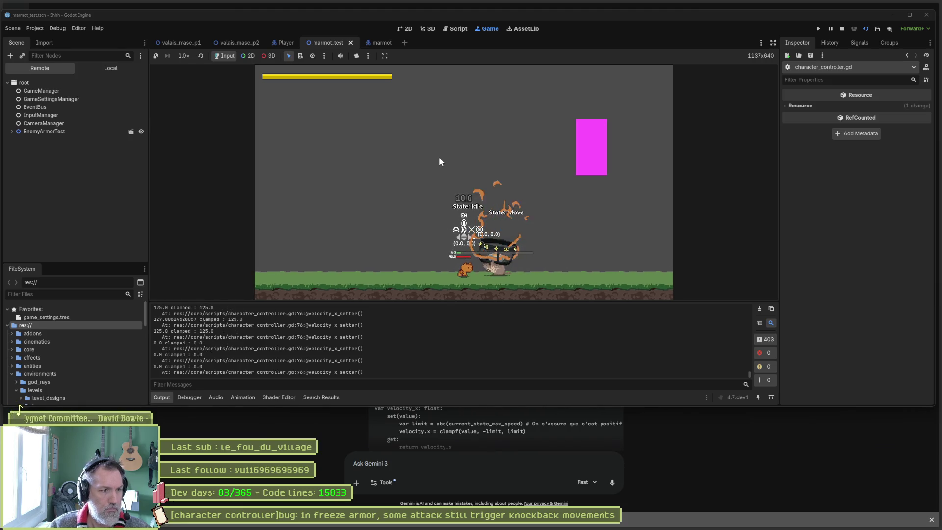
click(759, 308)
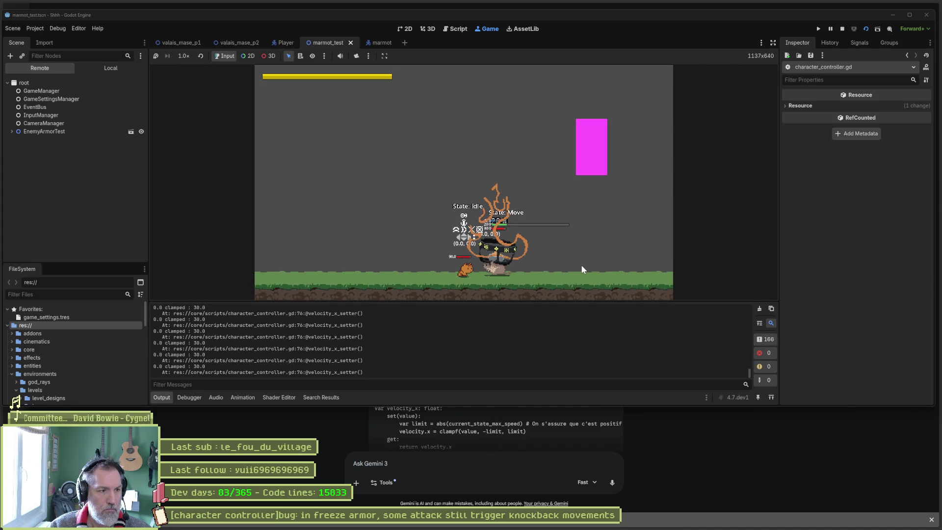
key(F8)
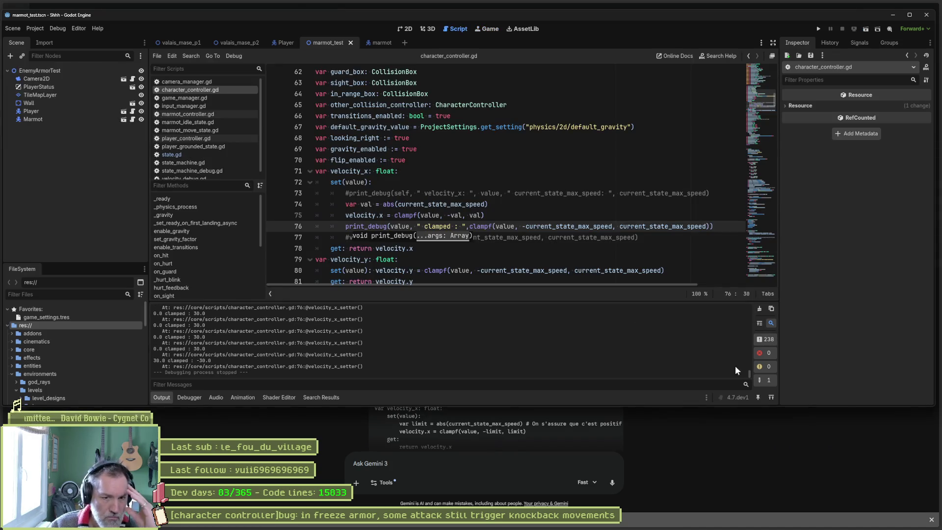
Step: Select a '0.0 clamped : 30.0' Output line and open clampf's documentation from line 76
drag(750, 372, 752, 307)
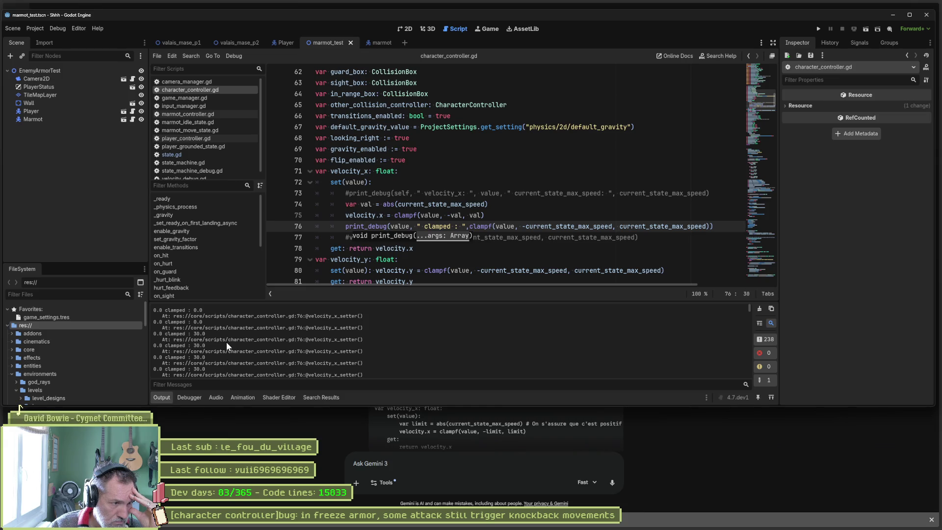
drag(155, 334, 208, 334)
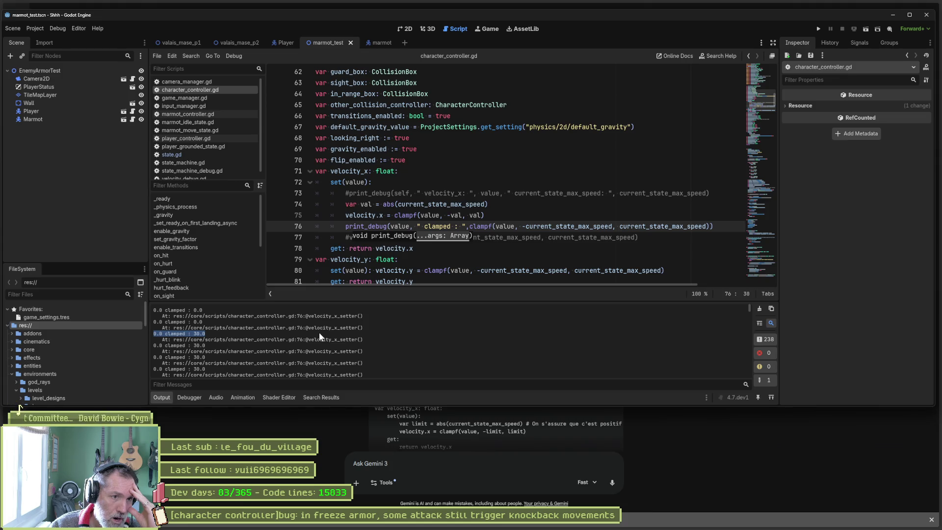
ctrl+click(480, 226)
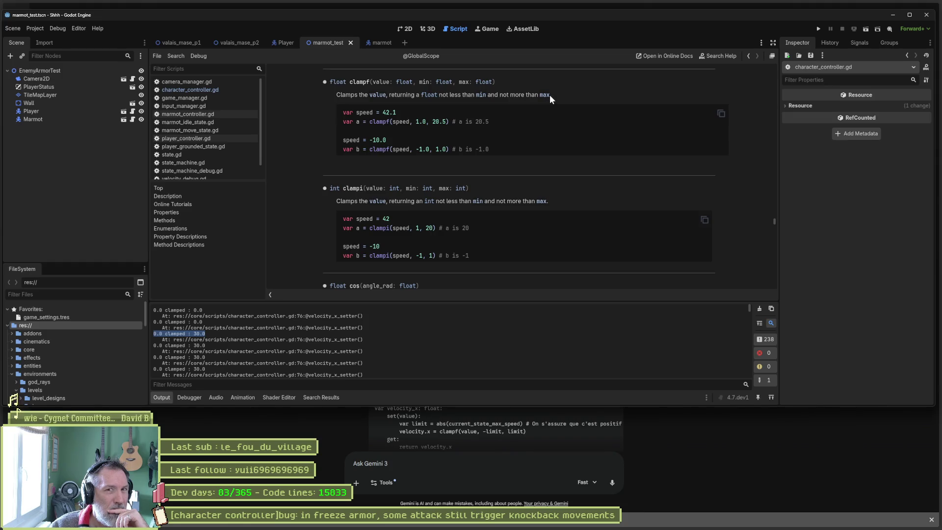
click(909, 14)
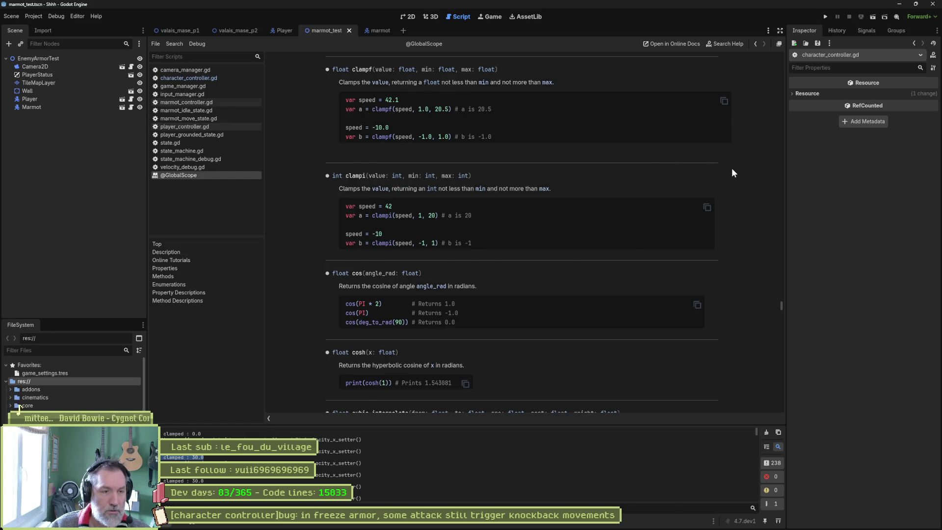
key(ctrl+w)
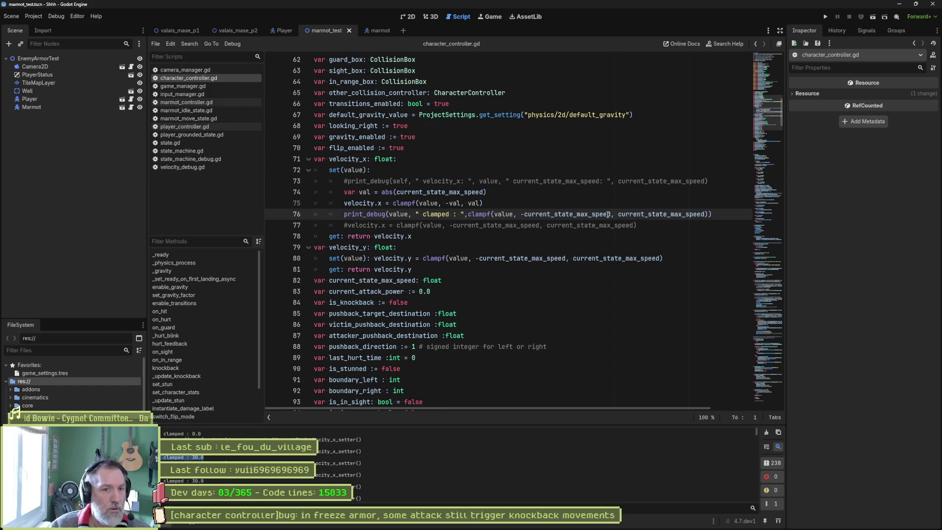
Step: Make line 76 print only clampf(0.0, -current_state_max_speed, current_state_max_speed), then run the scene
double_click(505, 214)
text(0.0)
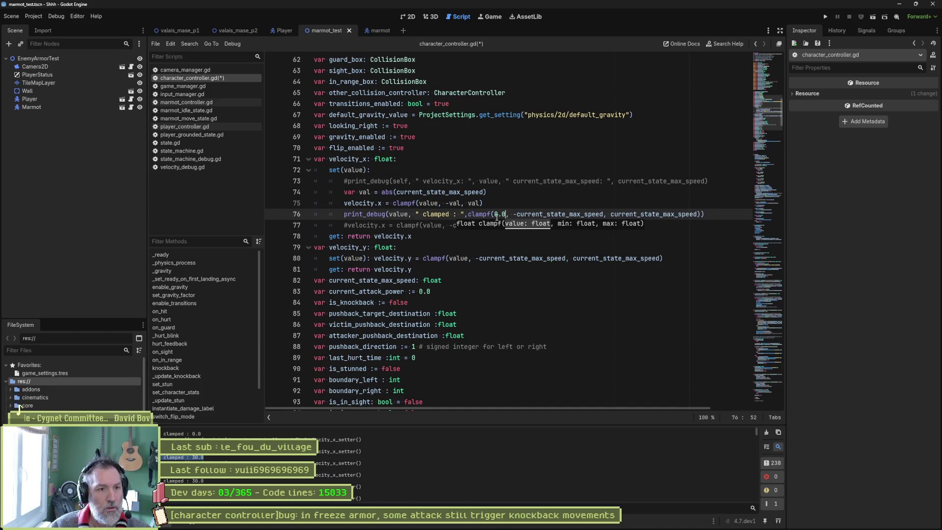
double_click(399, 215)
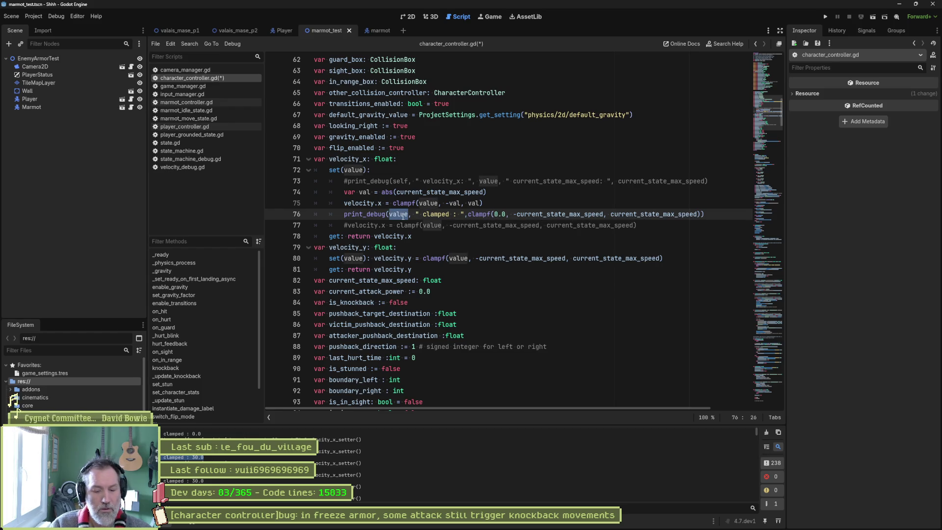
key(Delete)
key(Delete)
key(Delete)
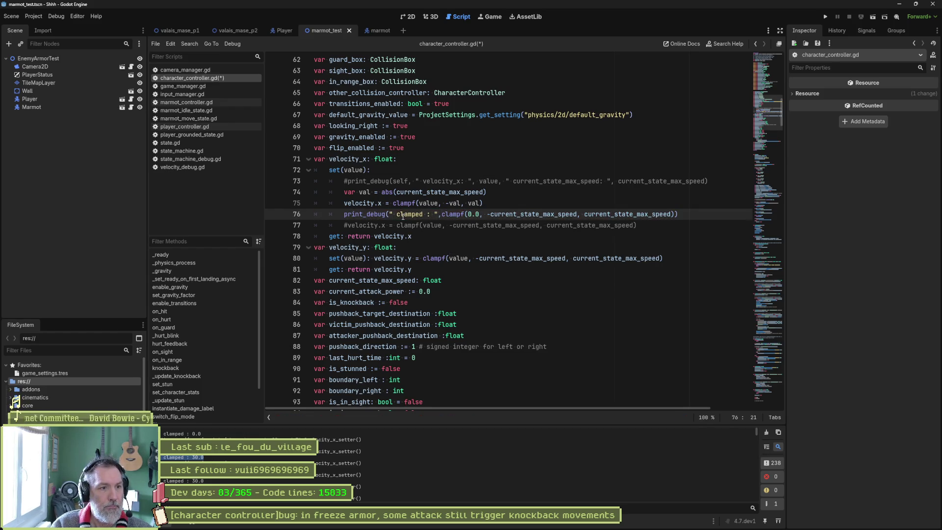
text(0.0)
key(F6)
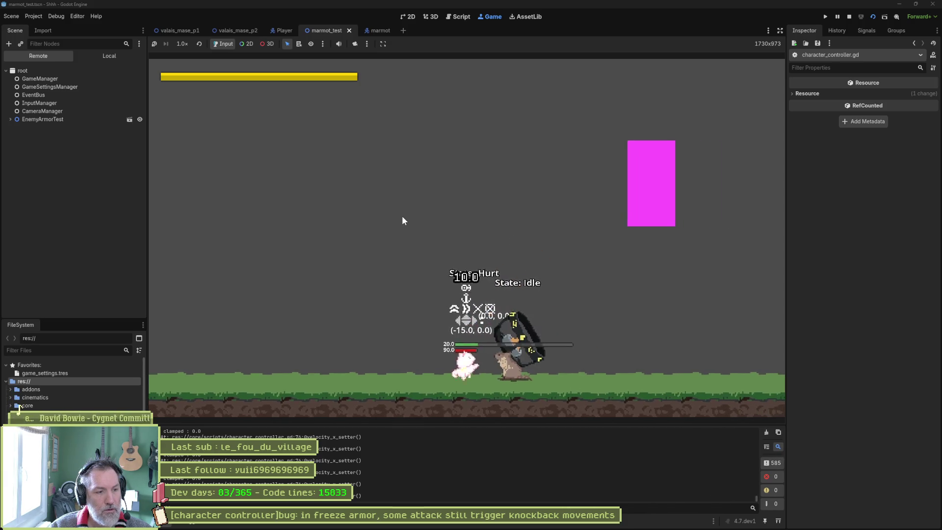
Step: Make the marmot do two heavy paw attacks with x, then return to character_controller.gd
key(x)
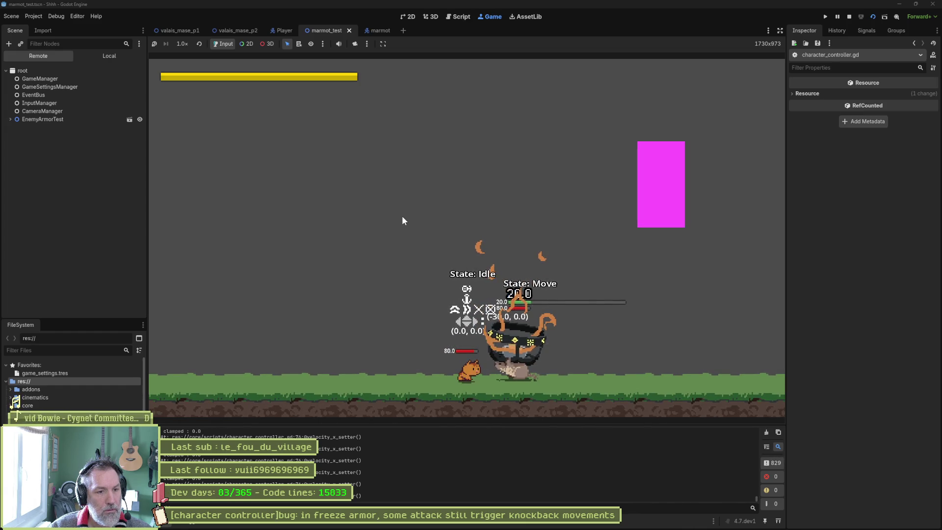
key(x)
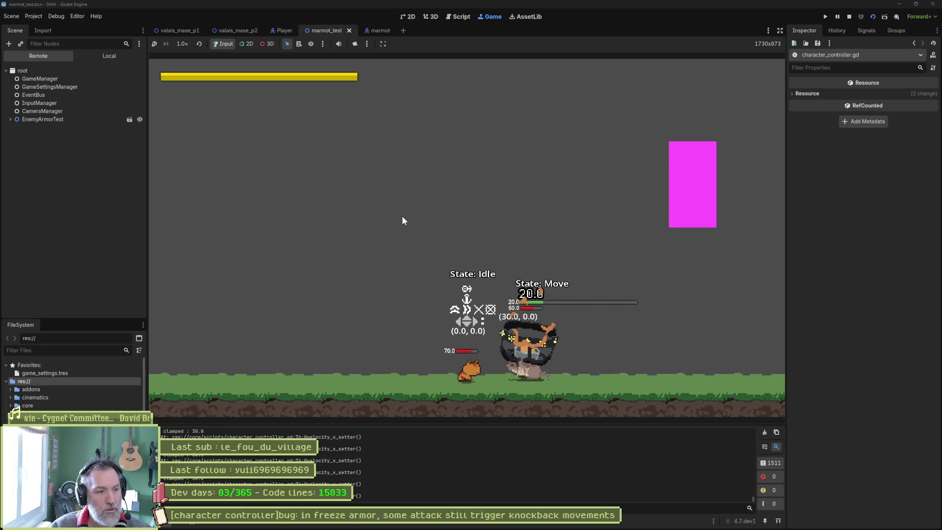
key(ctrl+F3)
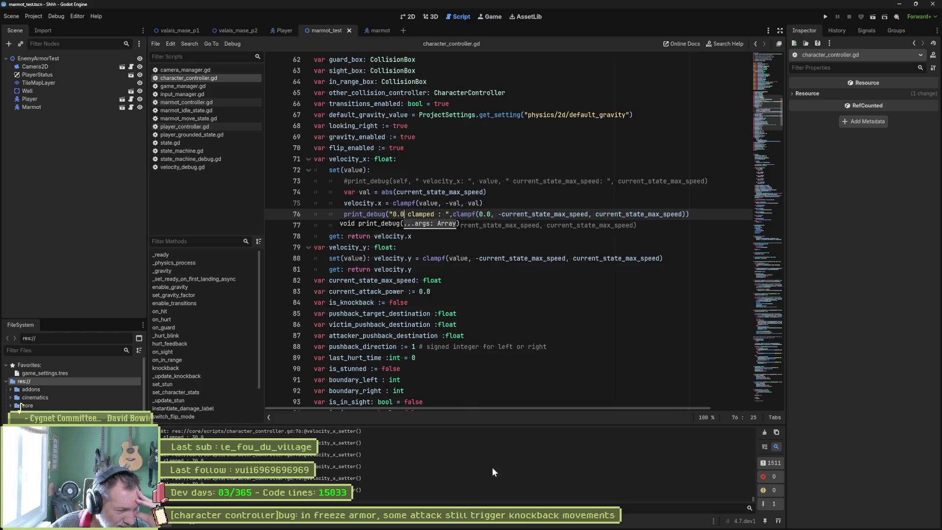
scroll(554, 483, up, 1)
scroll(555, 483, up, 1)
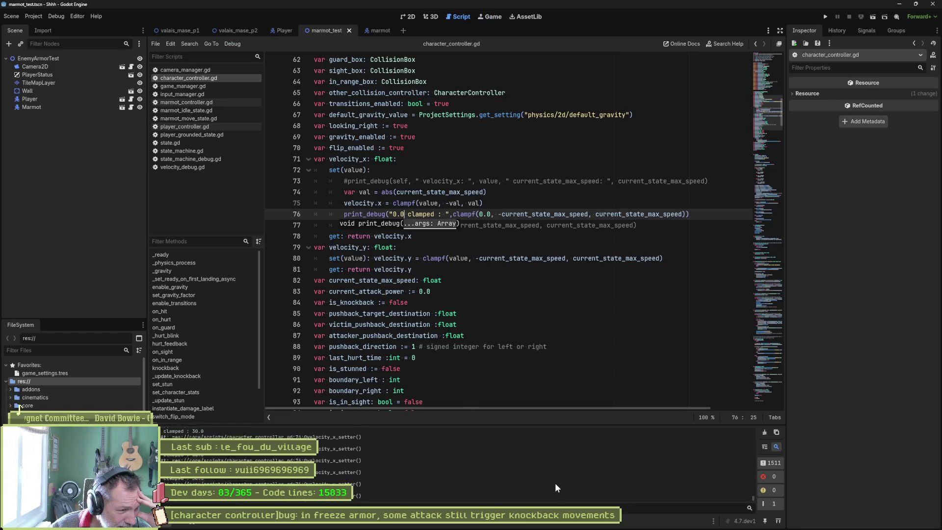
scroll(555, 482, up, 2)
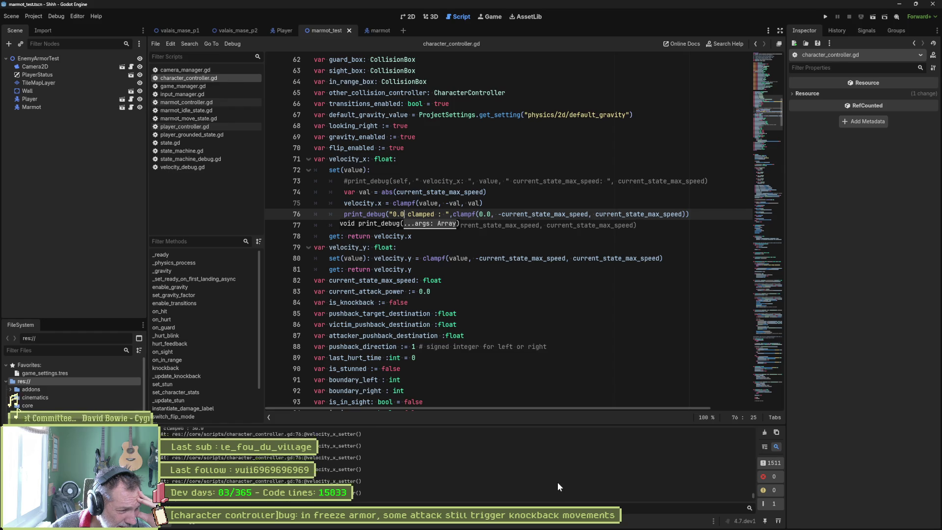
mouse_move(752, 492)
mouse_down()
mouse_move(754, 482)
mouse_move(756, 493)
mouse_up()
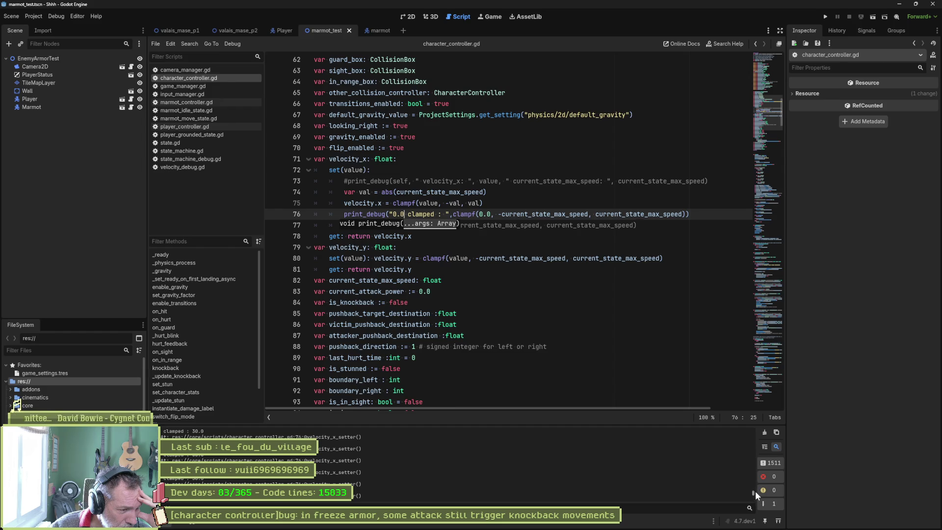
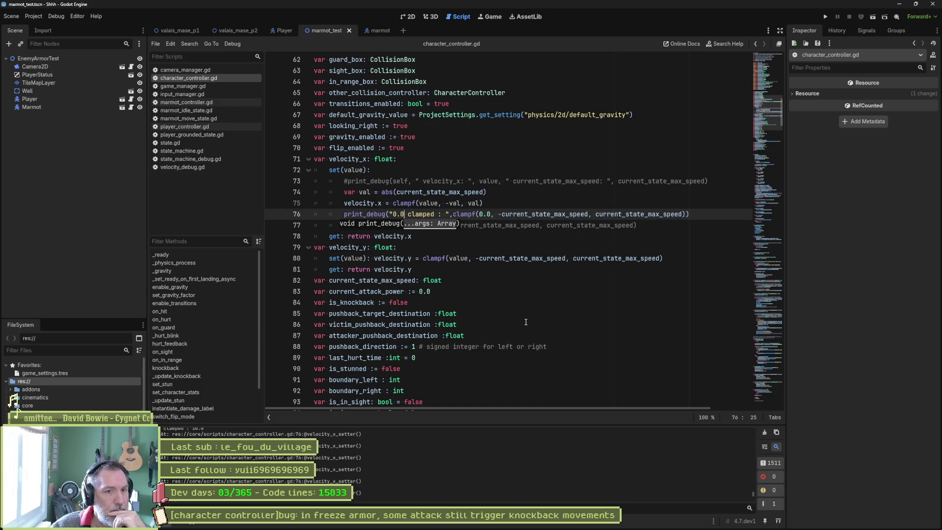
Step: Insert an indented blank line right after 'set(value):' in the velocity_x setter
mouse_move(520, 528)
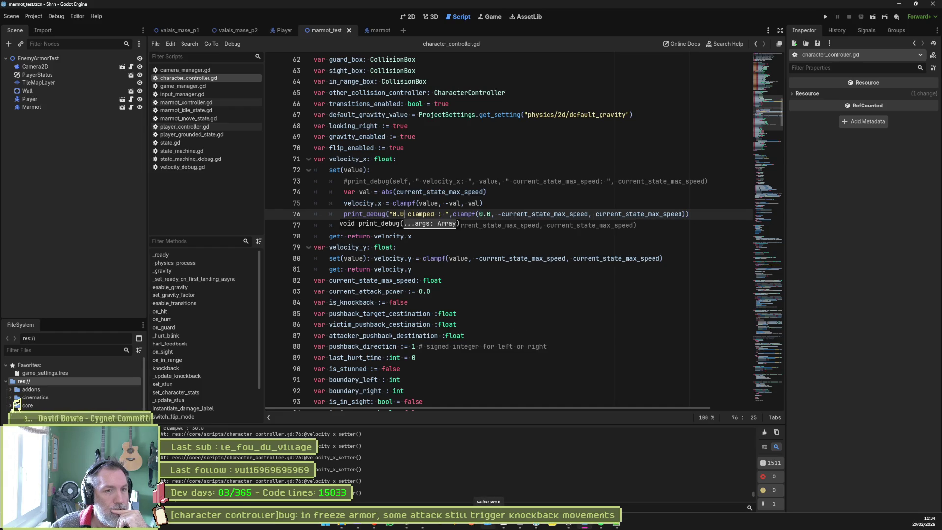
click(526, 201)
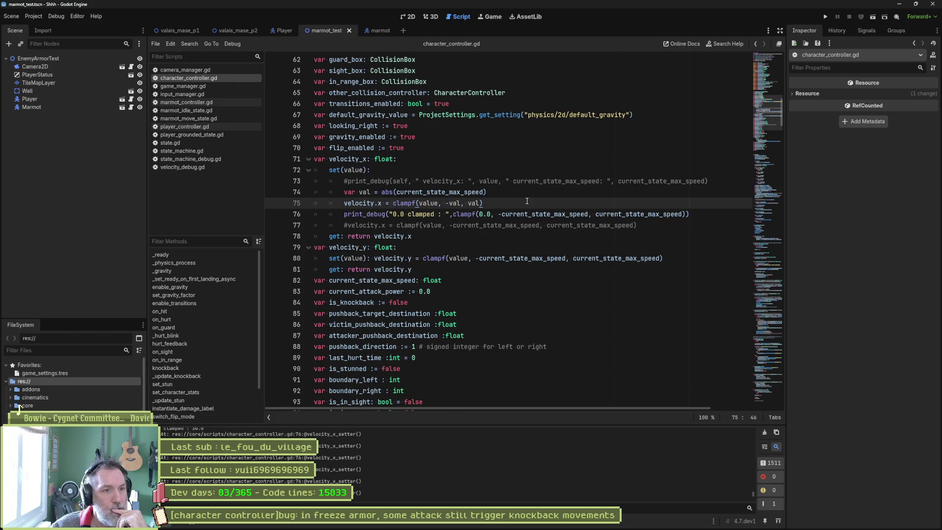
click(454, 171)
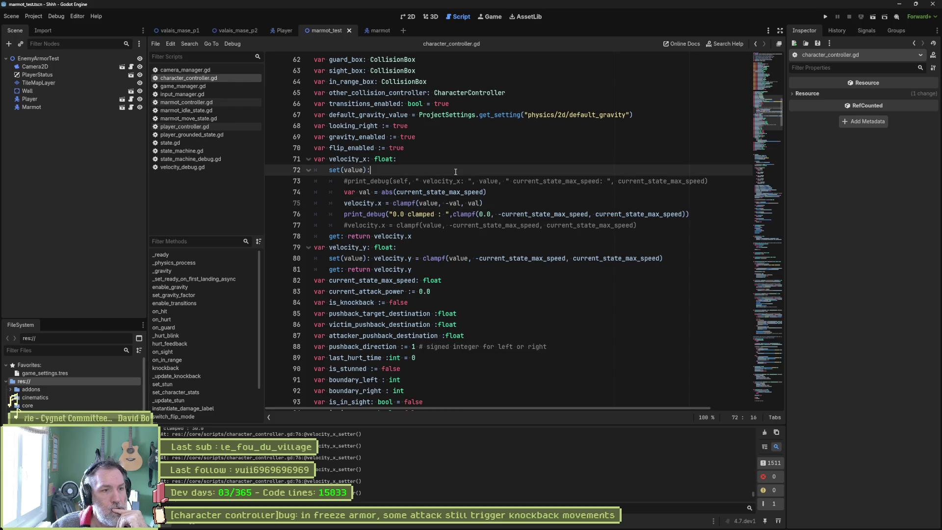
key(Return)
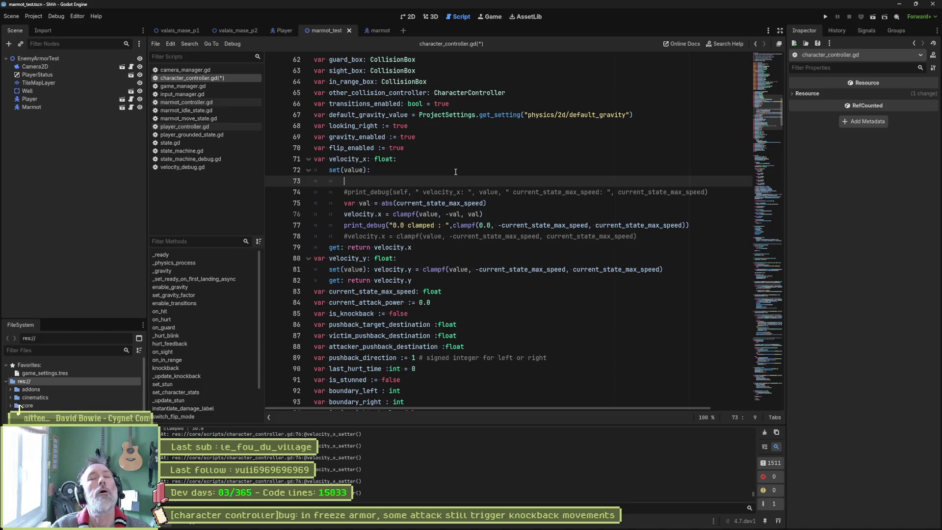
Step: Declare clamped_value and add 'if value < -current_state_max_speed: clamped_value = -current_state_max_speed'
text(var )
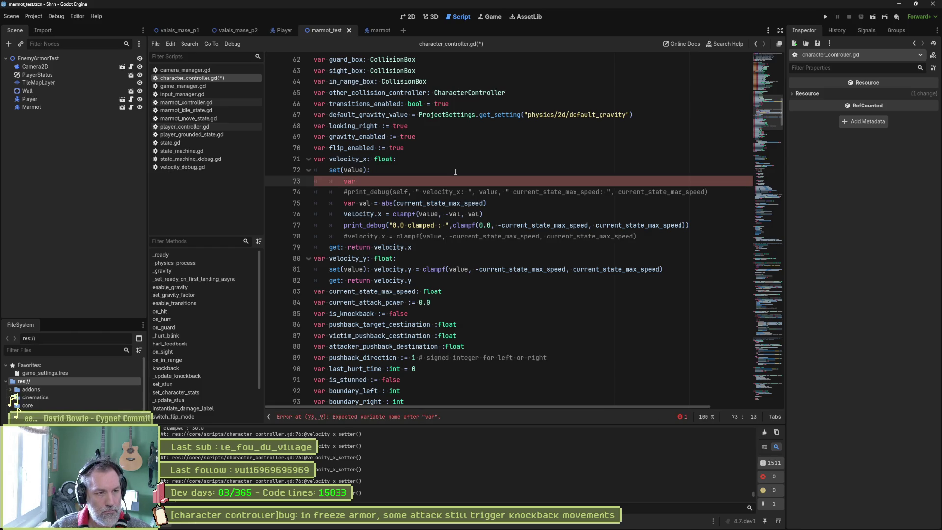
text(clamped_value)
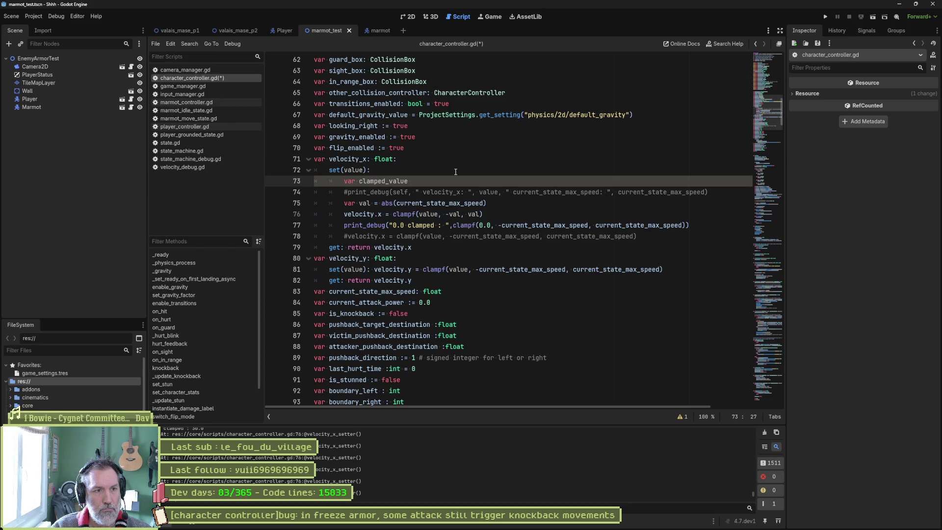
text( =)
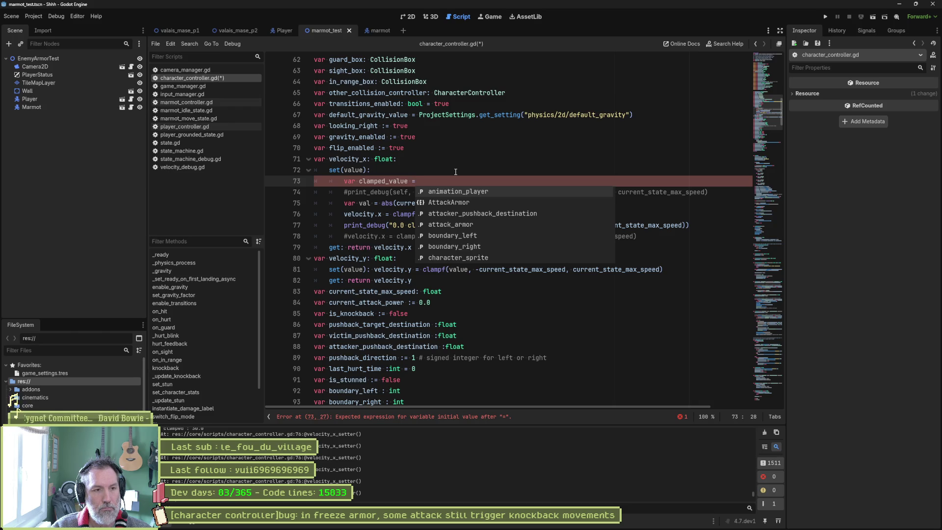
key(BackSpace)
key(BackSpace)
text(e)
key(Return)
text(if value <)
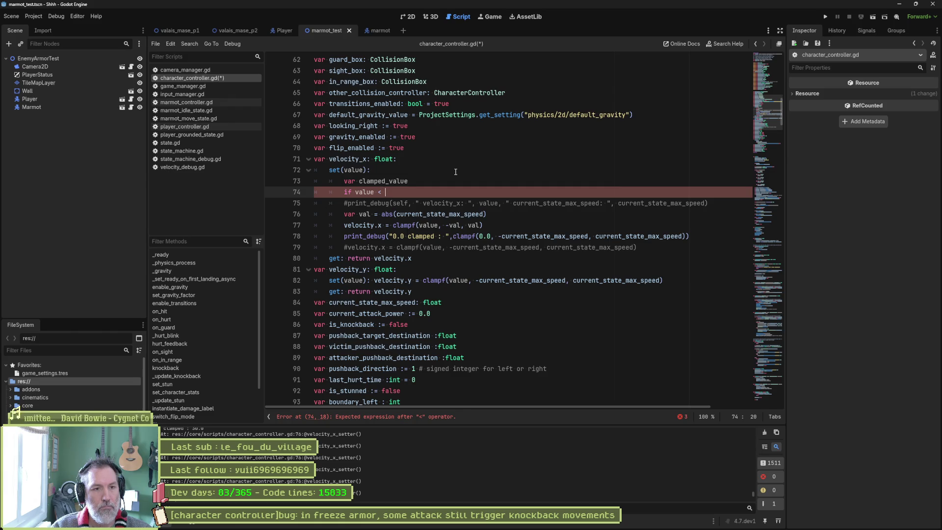
text( -cu)
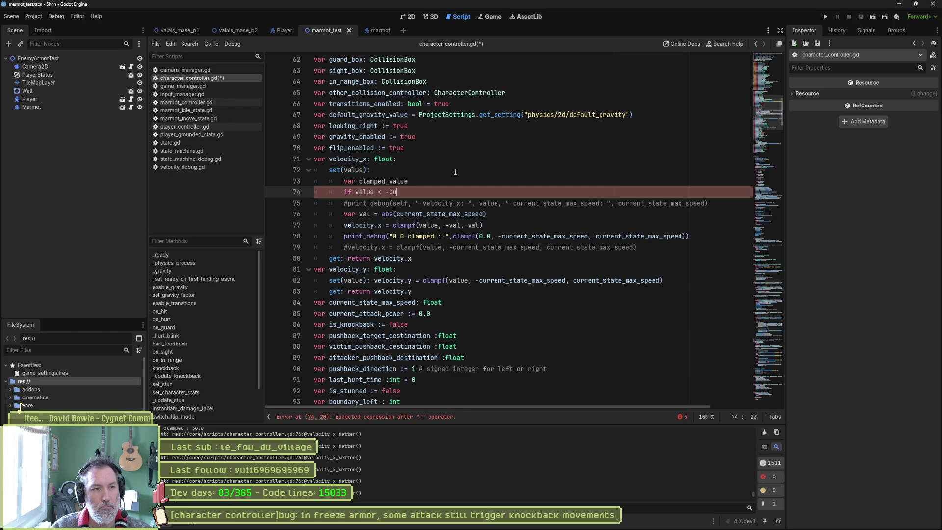
key(Down)
key(Down)
key(Return)
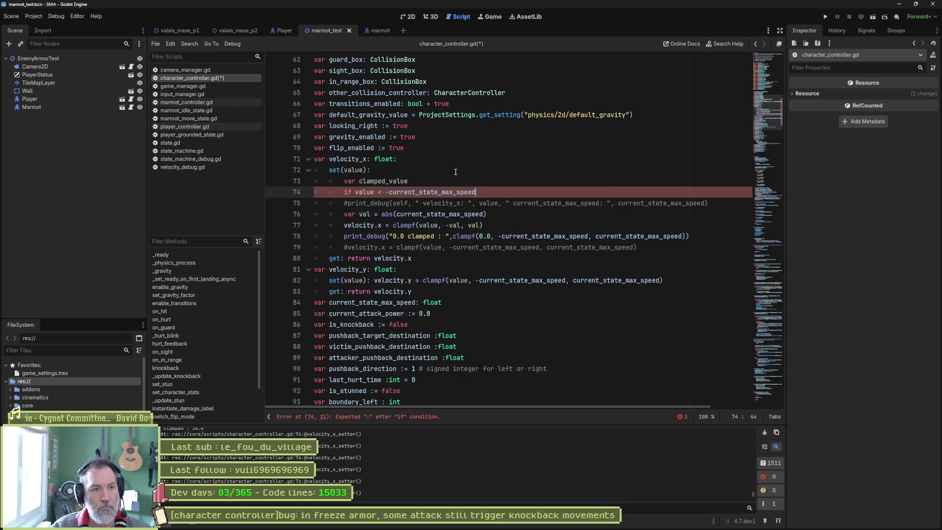
text(: cl)
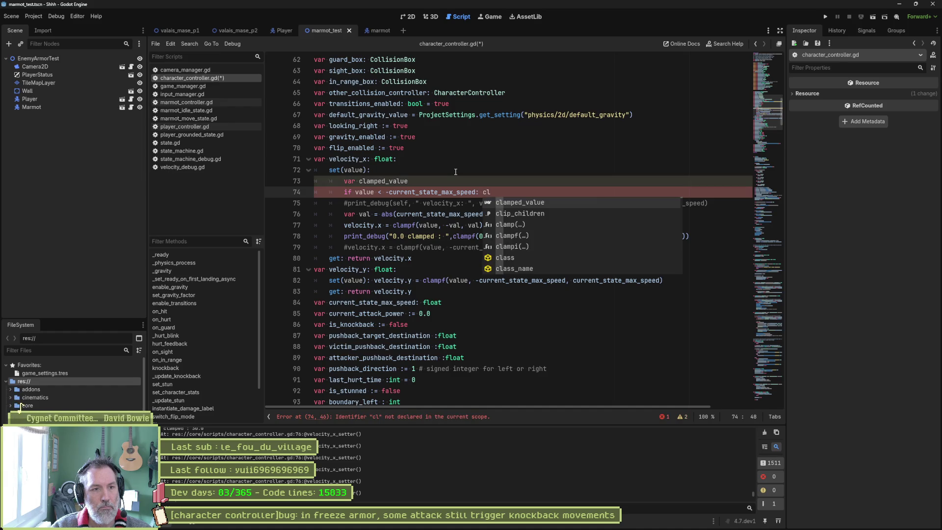
text(amped_value = )
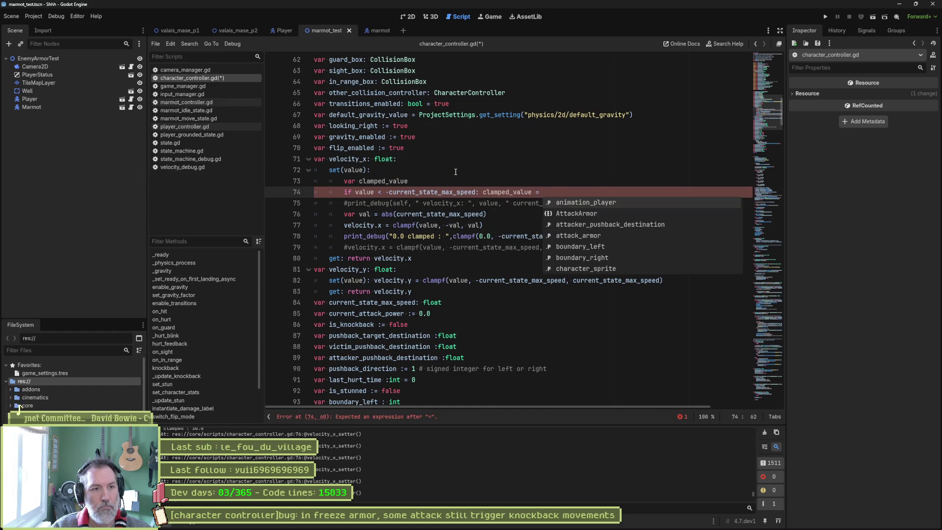
text(-curr)
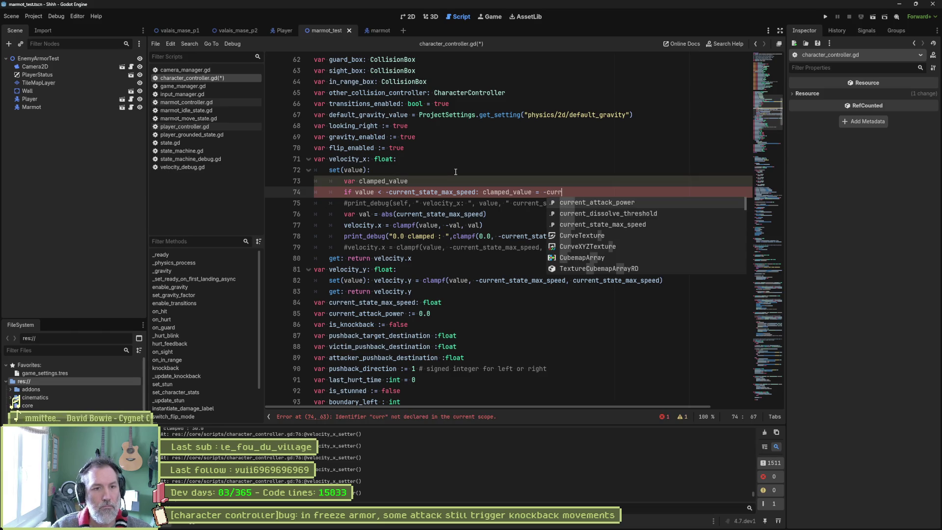
key(Down)
key(Down)
key(Return)
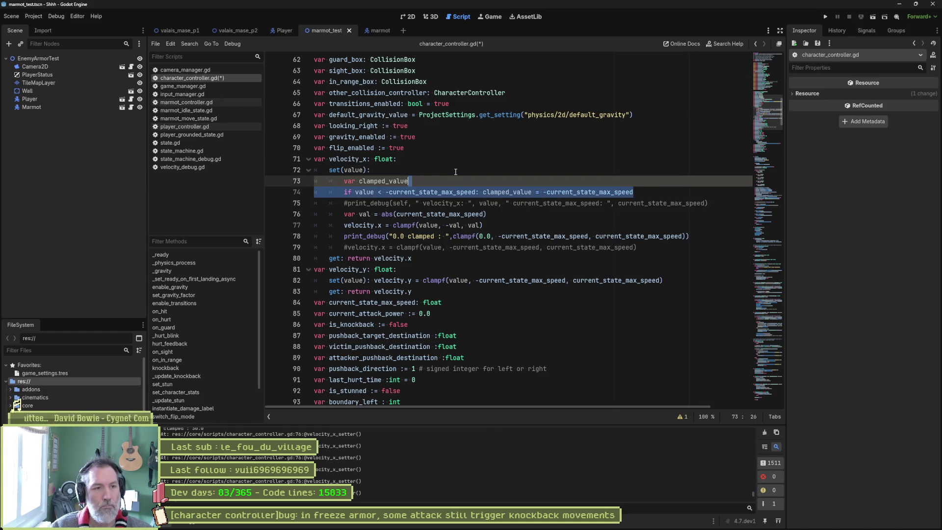
Step: Duplicate that check into an elif clamping value above current_state_max_speed to current_state_max_speed
key(ctrl+shift+d)
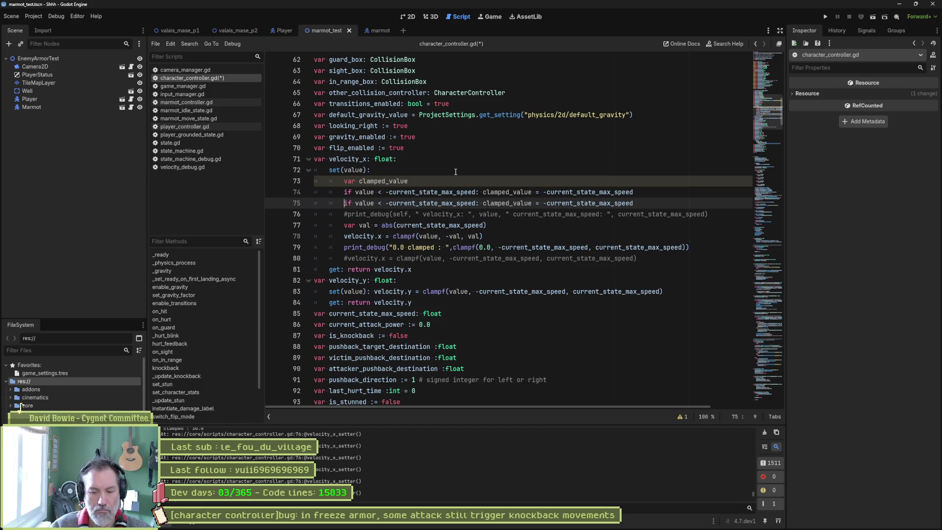
text(el)
key(ctrl+Right)
key(ctrl+Right)
key(Right)
key(Delete)
text(>)
key(Delete)
key(ctrl+Right)
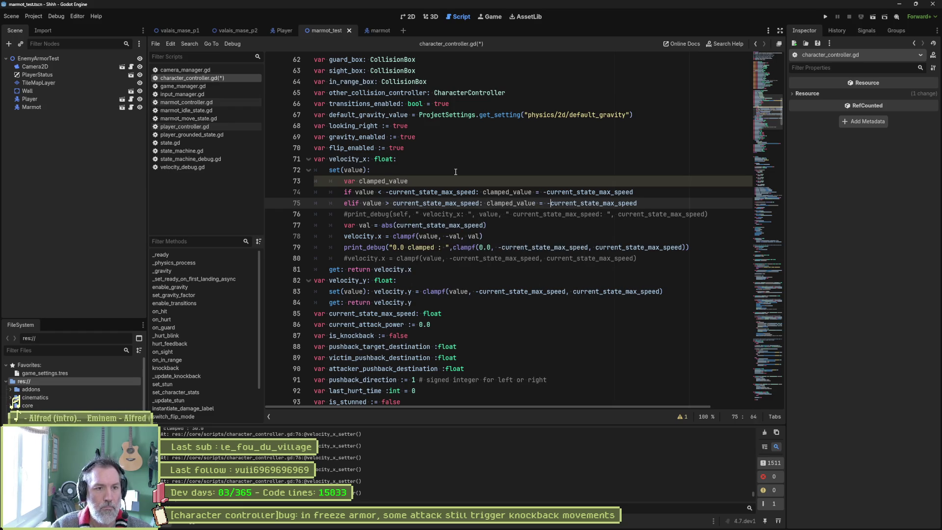
key(Delete)
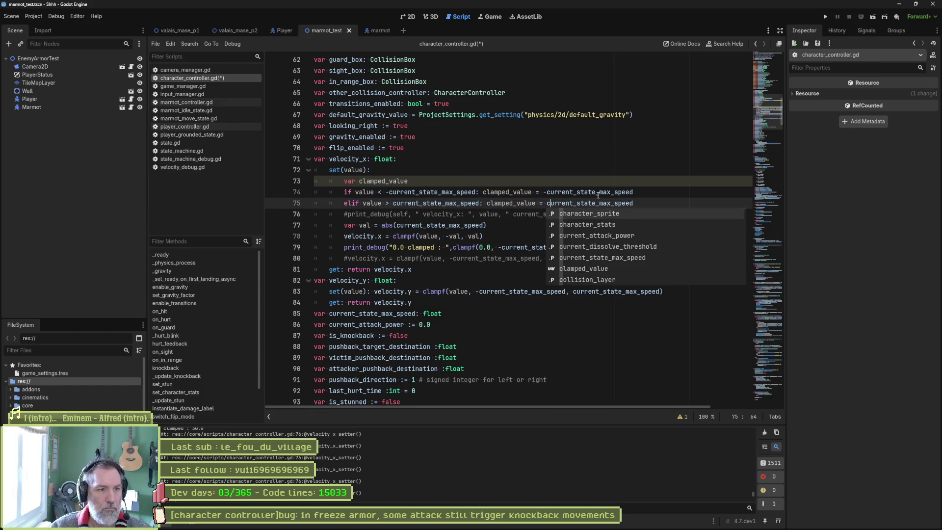
key(Escape)
Step: Add 'velocity.x = clamped_value' below the checks, followed by a blank line
key(Return)
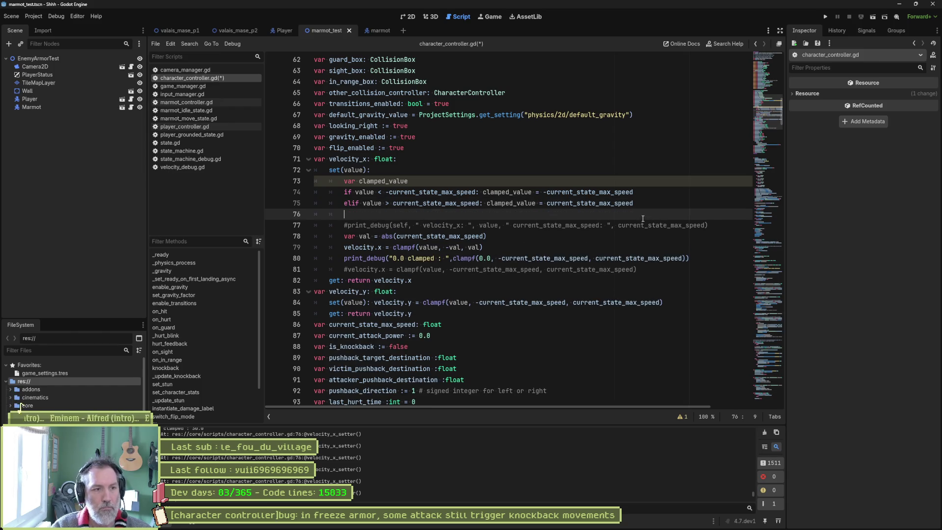
text(velocity_x)
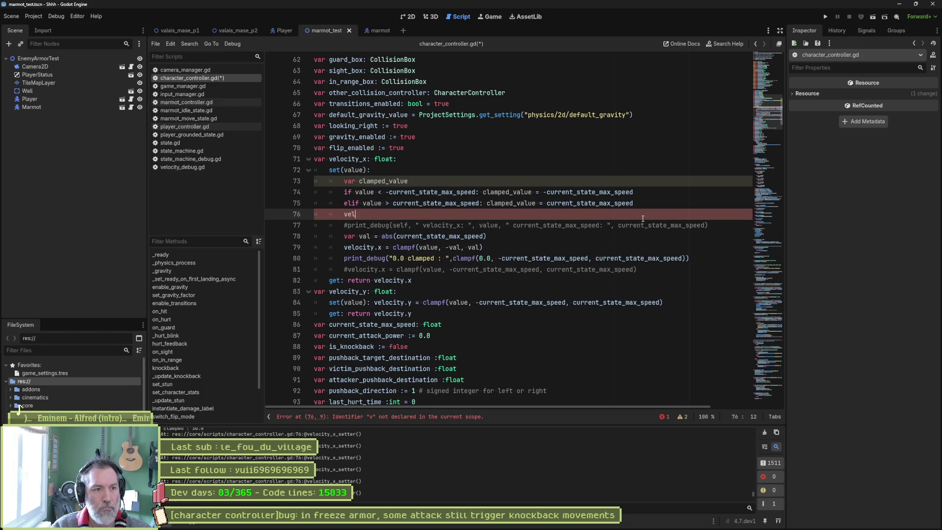
key(BackSpace)
key(BackSpace)
text(.x = cla)
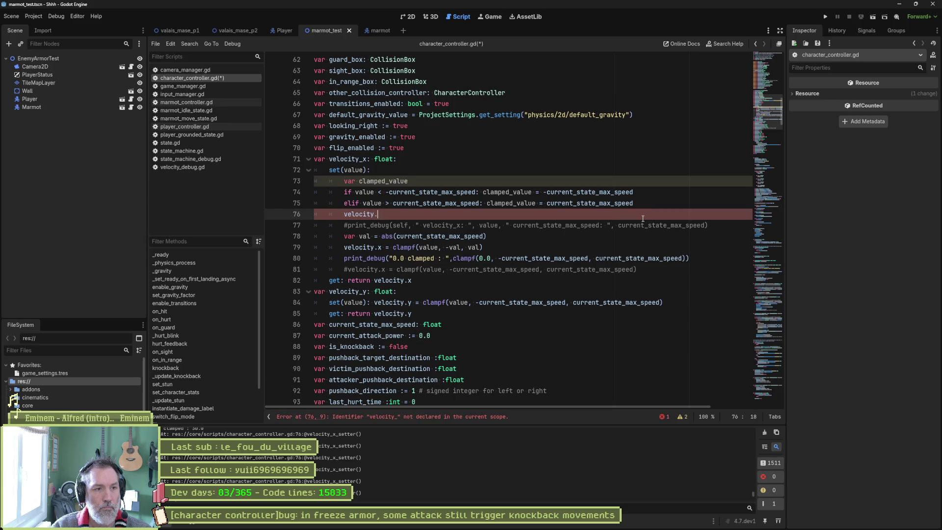
key(Return)
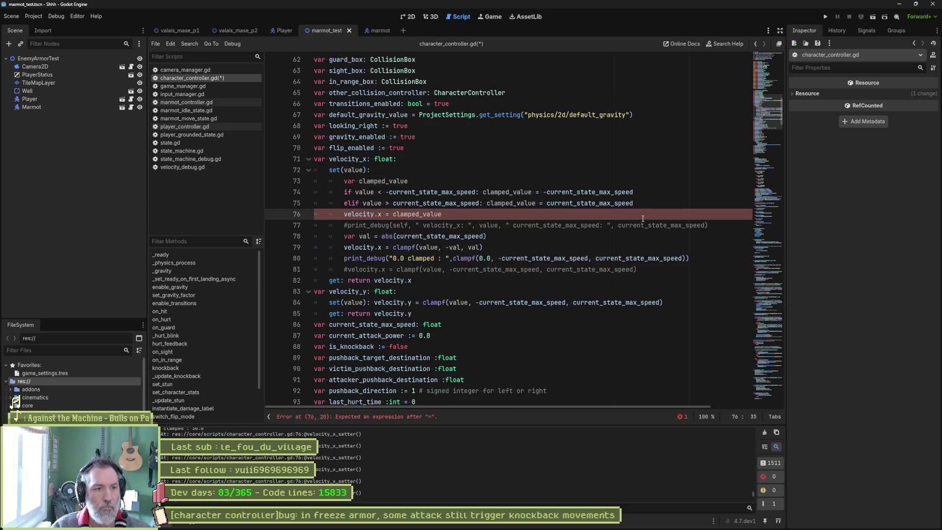
key(Return)
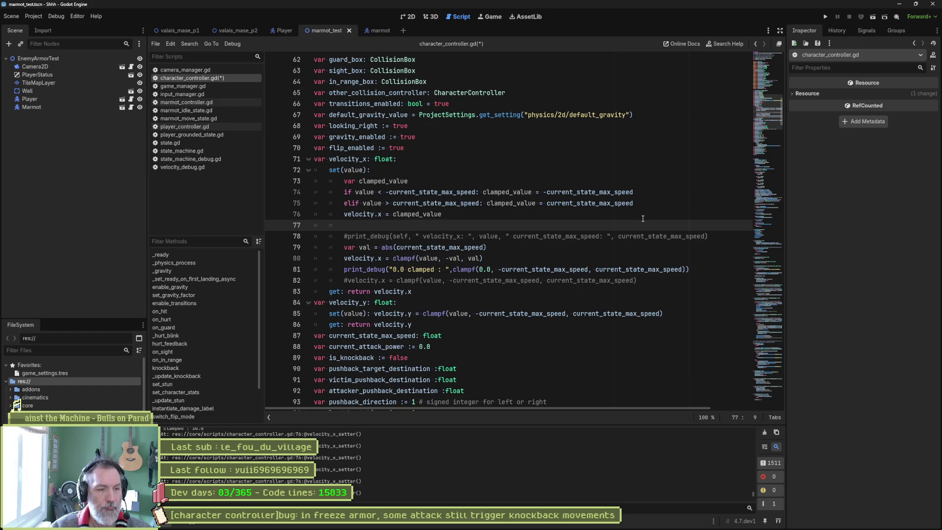
Step: Comment out the three old val/clampf clamping lines
key(Down)
key(Down)
key(shift+Down)
key(shift+Down)
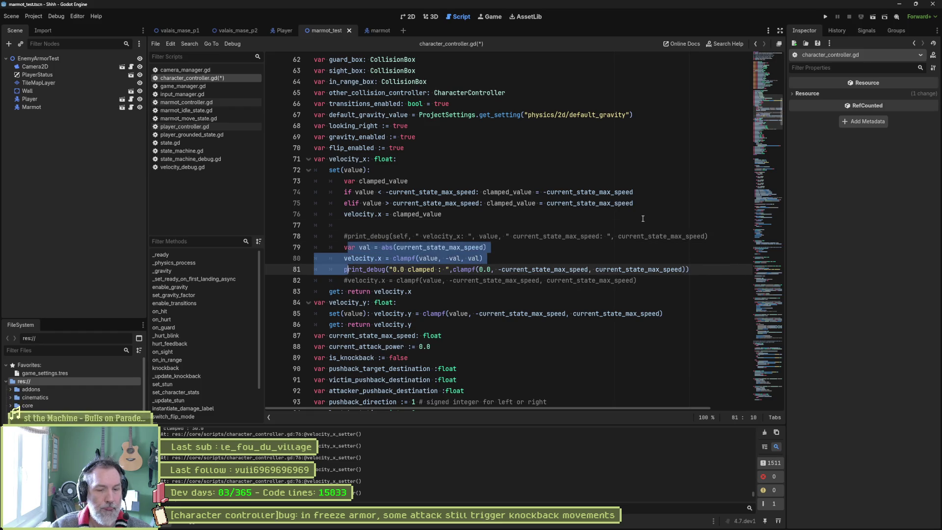
key(ctrl+k)
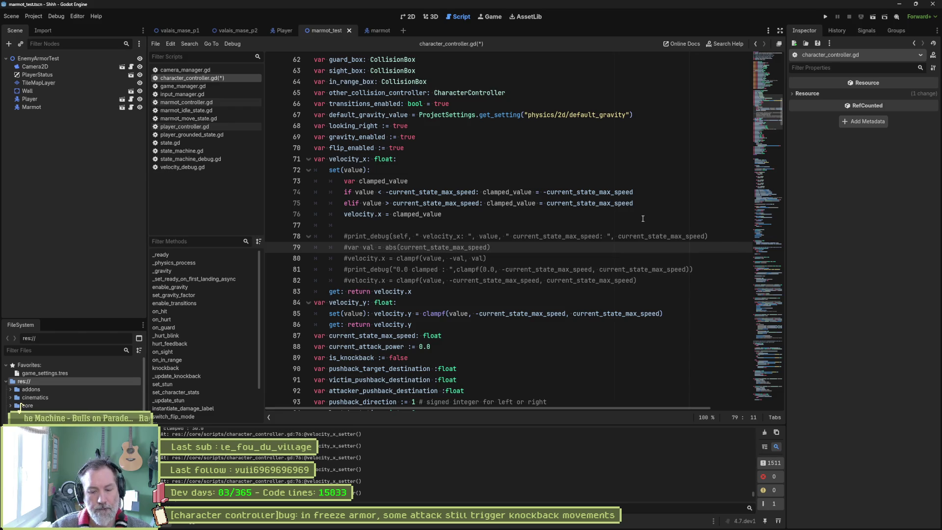
Step: Trial-run the scene, stop it after the Nil velocity.x error, and return to the clamped_value line
key(F6)
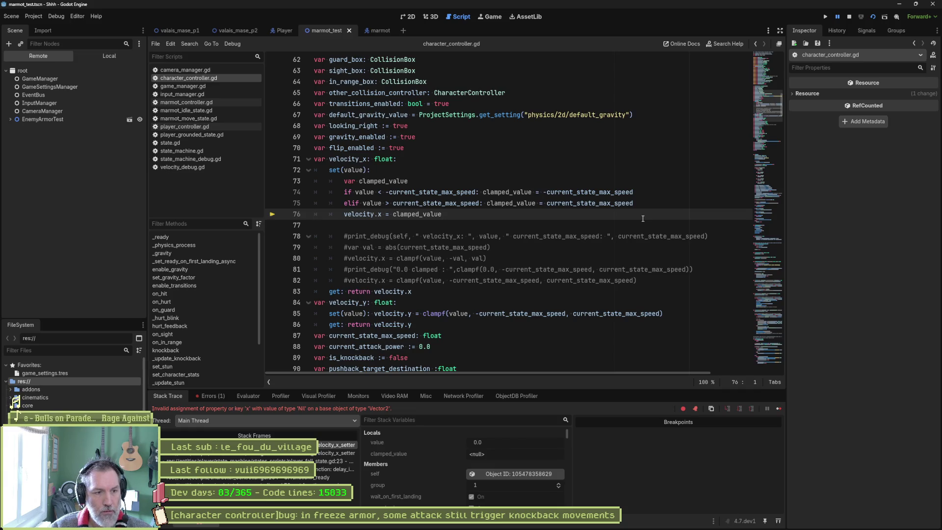
key(F8)
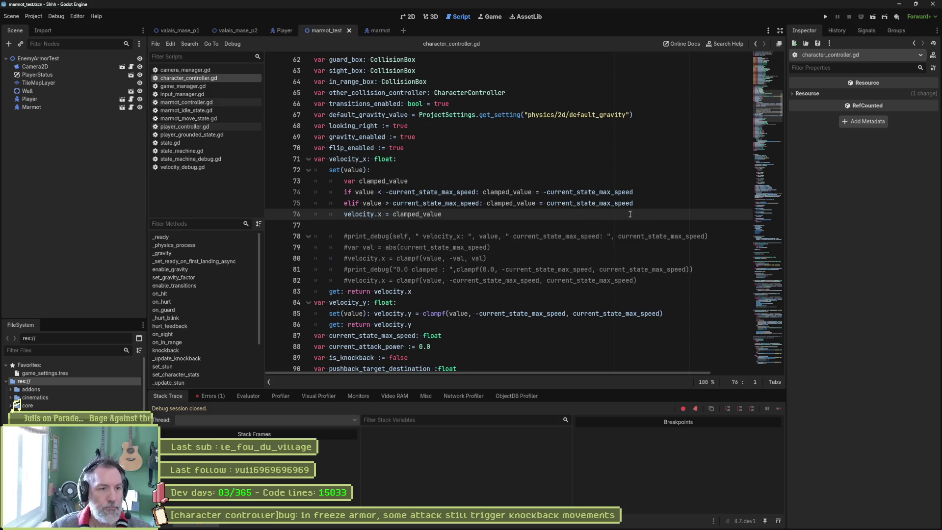
click(414, 182)
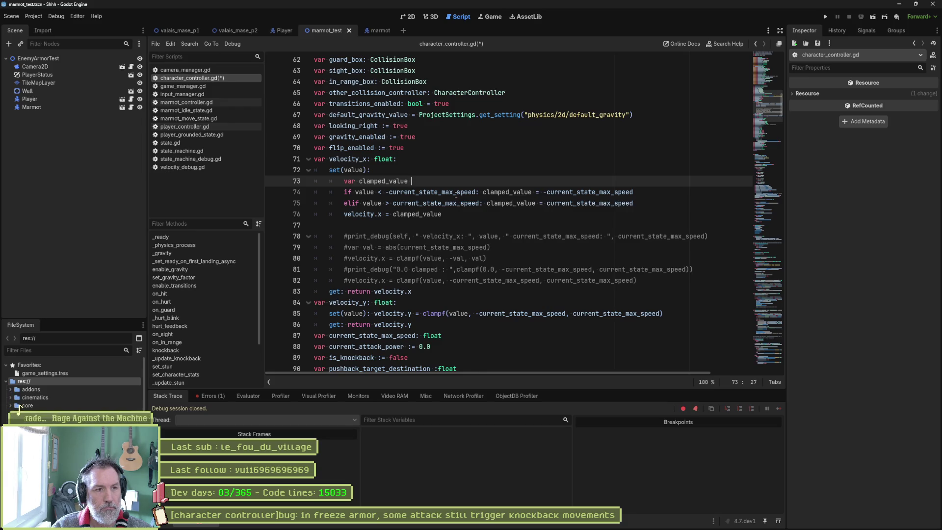
Step: Initialise clamped_value = value, make both bound checks compare clamped_value, and run the scene
text(= value)
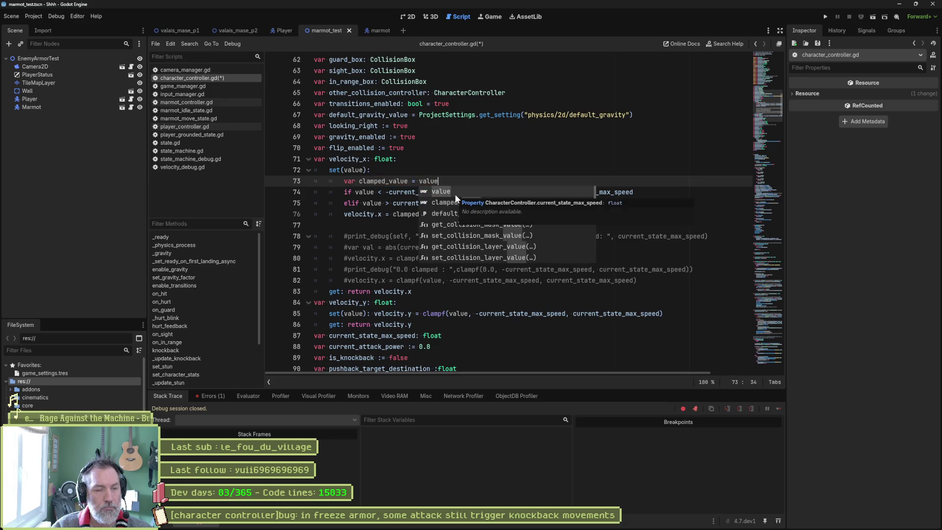
click(479, 169)
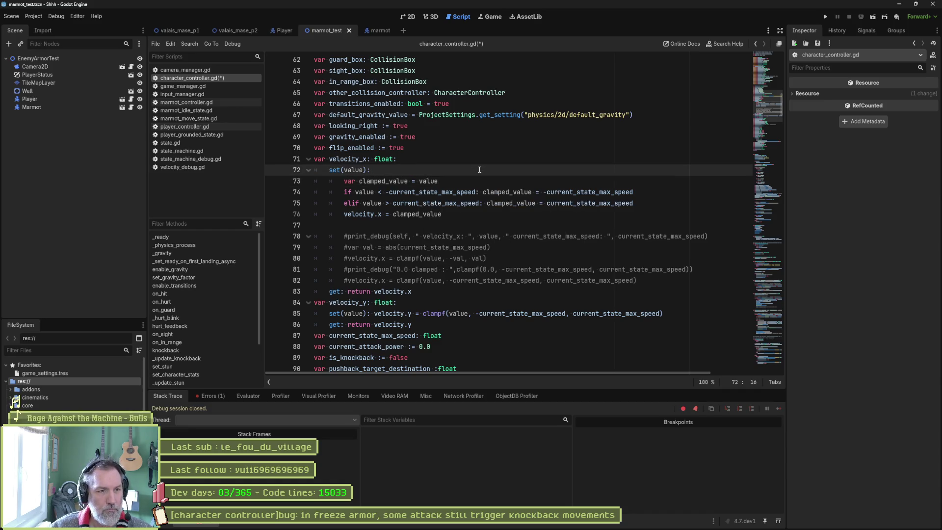
double_click(398, 182)
key(ctrl+c)
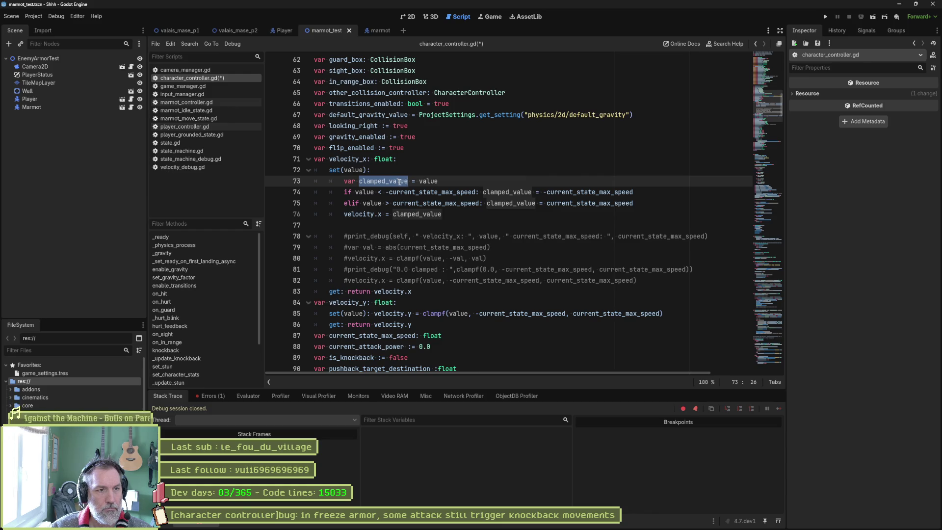
double_click(368, 193)
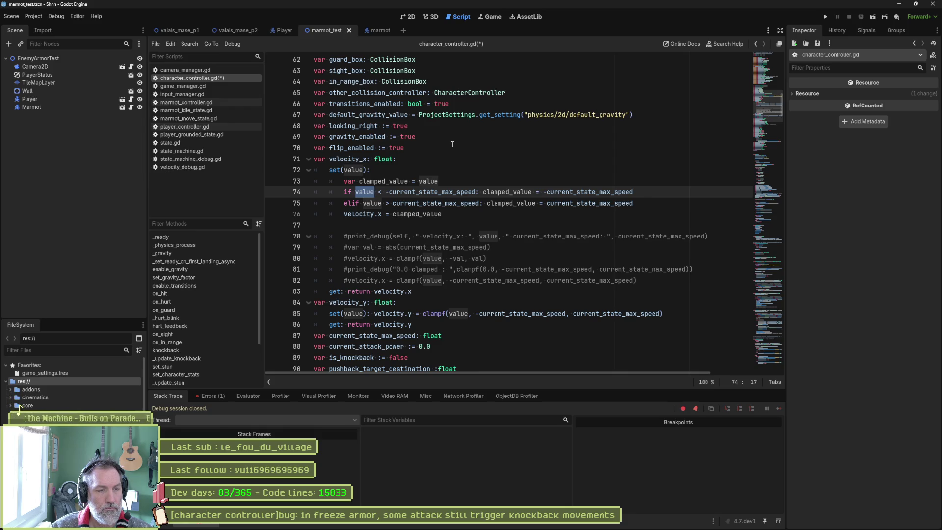
text(clamped_value)
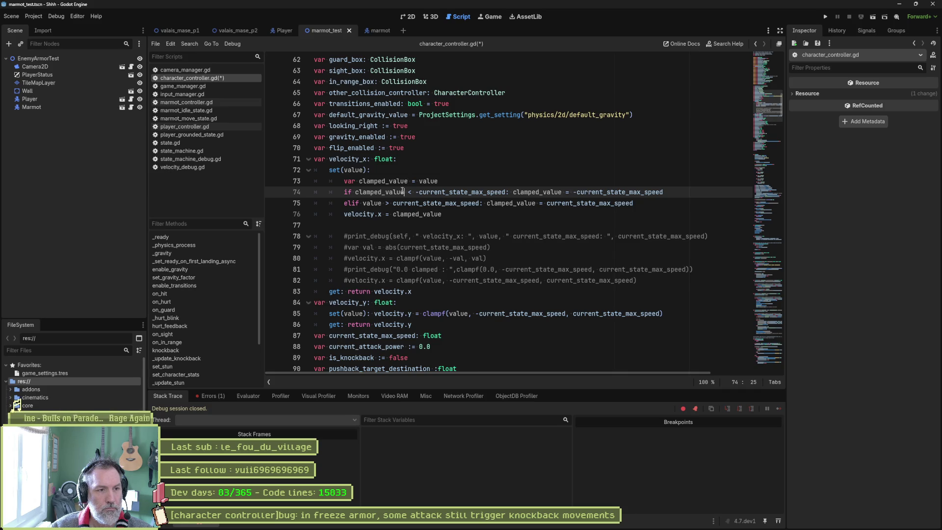
double_click(372, 203)
key(ctrl+v)
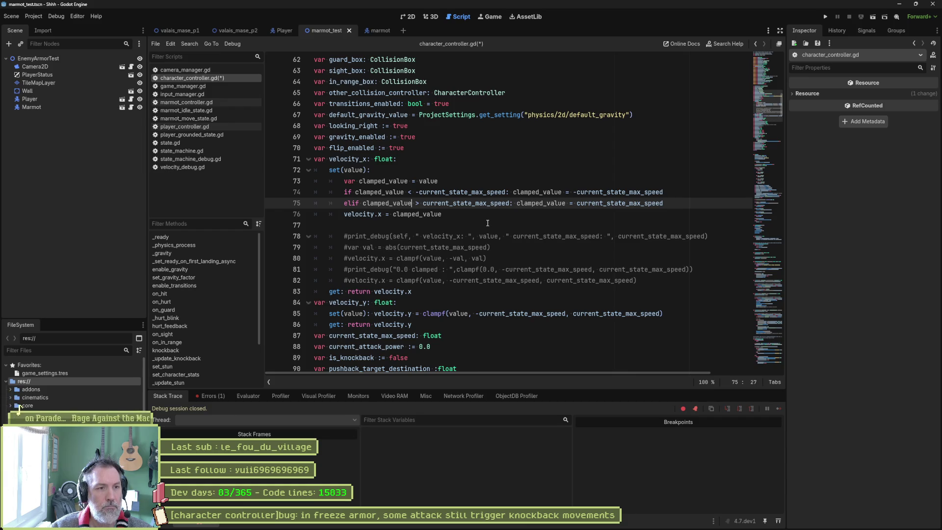
key(F6)
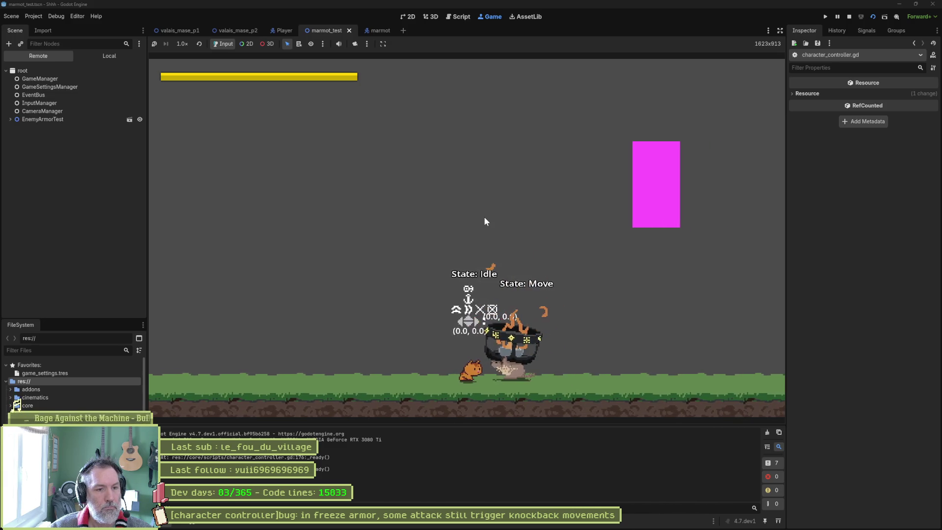
Step: Attack the marmot to test knockback, stop, rerun the scene, and stop again
click(484, 217)
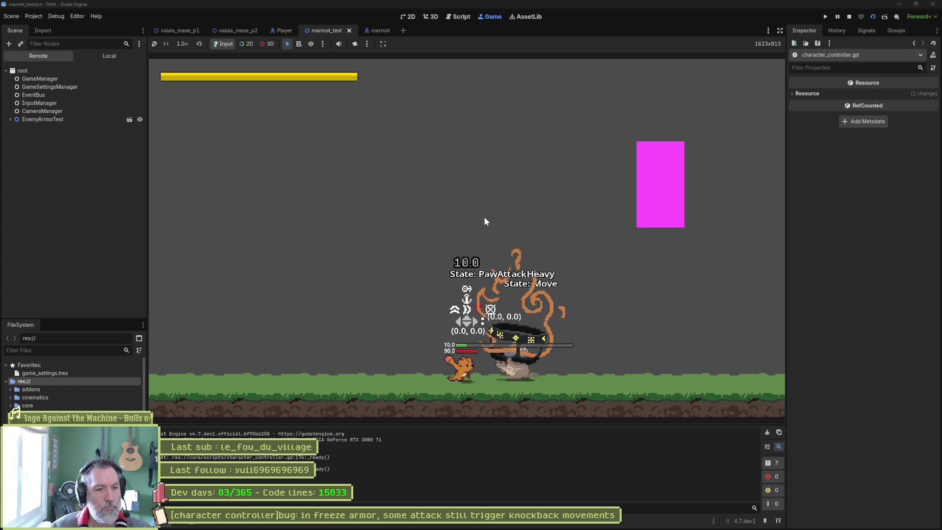
key(F8)
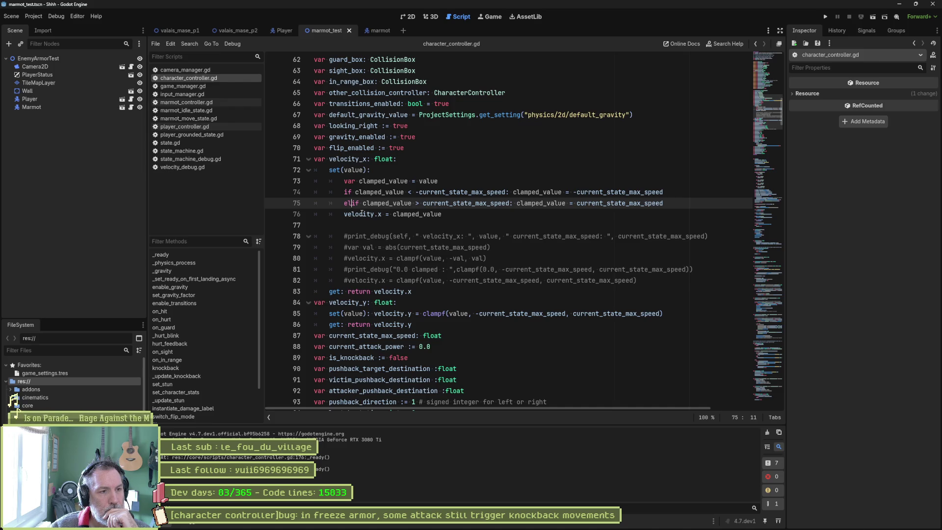
key(F6)
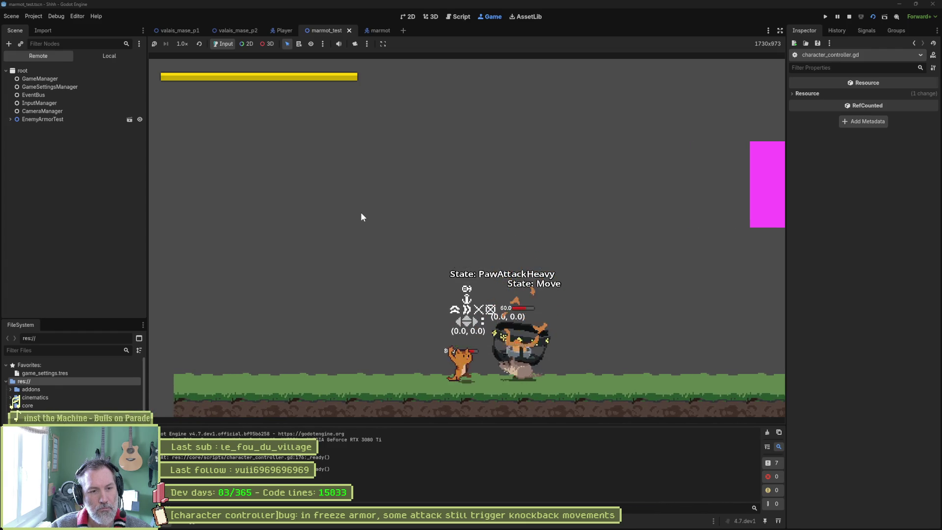
key(F8)
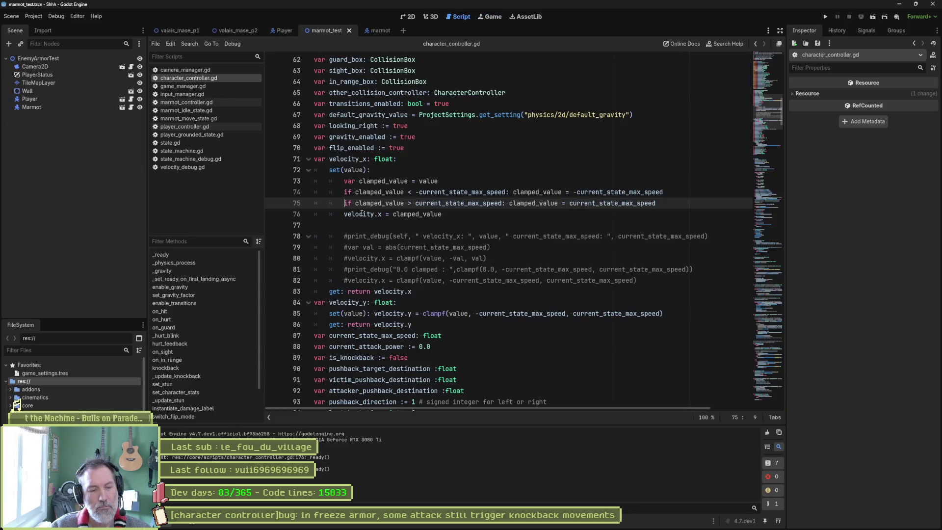
Step: Add an 'if clamped_value == 0.' check, then delete the clamped_value lines from the setter
mouse_move(361, 214)
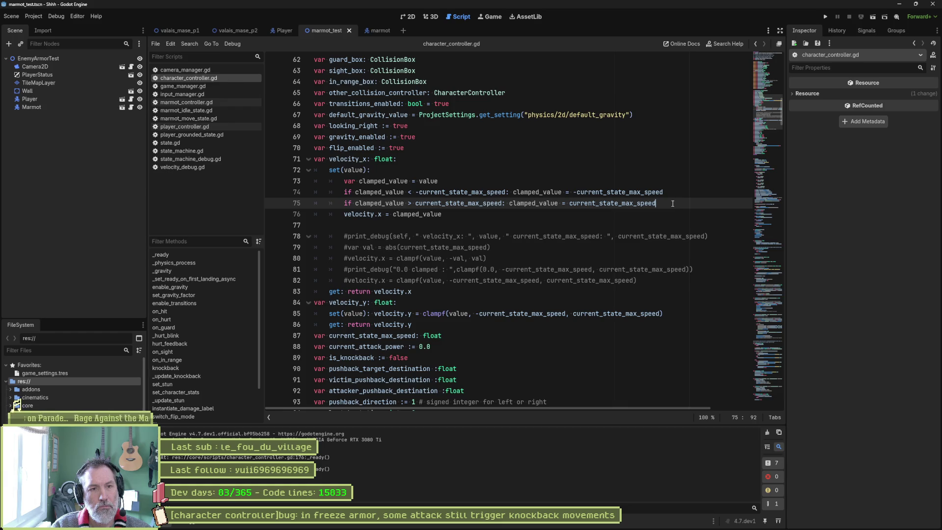
key(Return)
text(if )
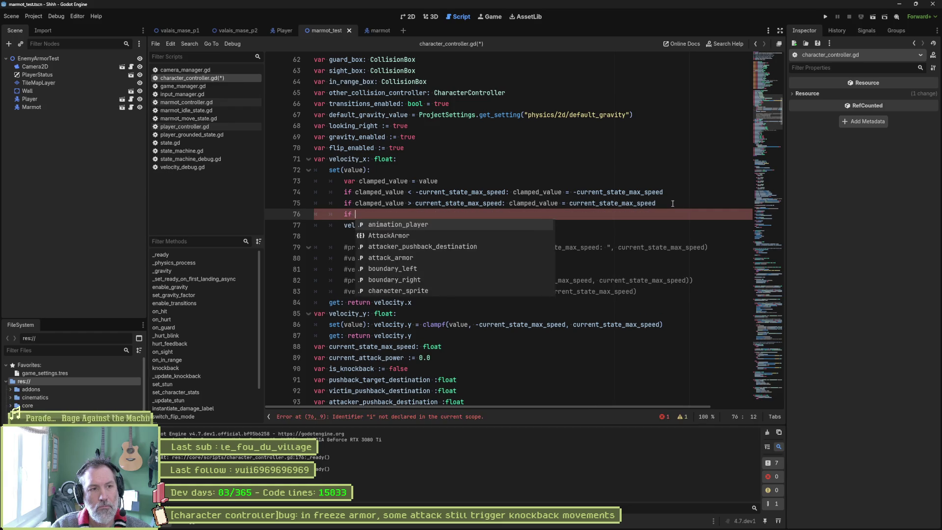
text(cla)
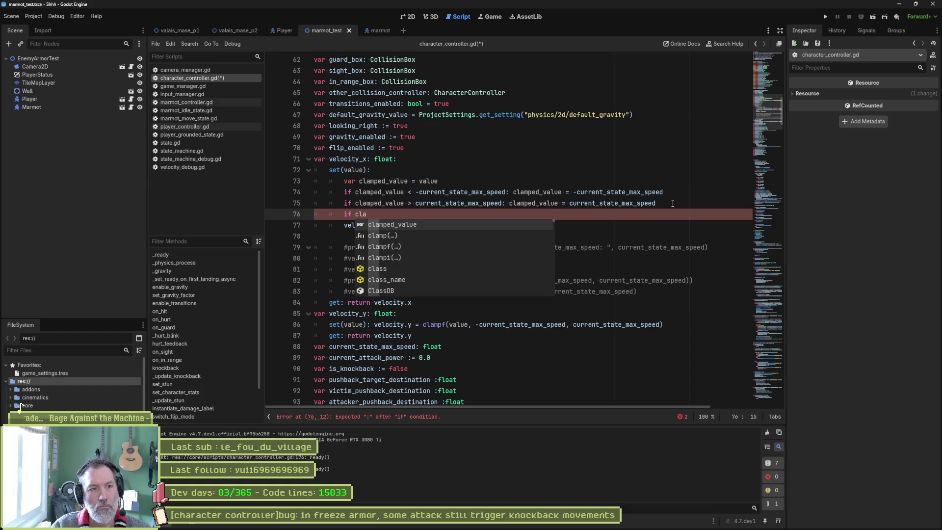
key(Return)
text(==)
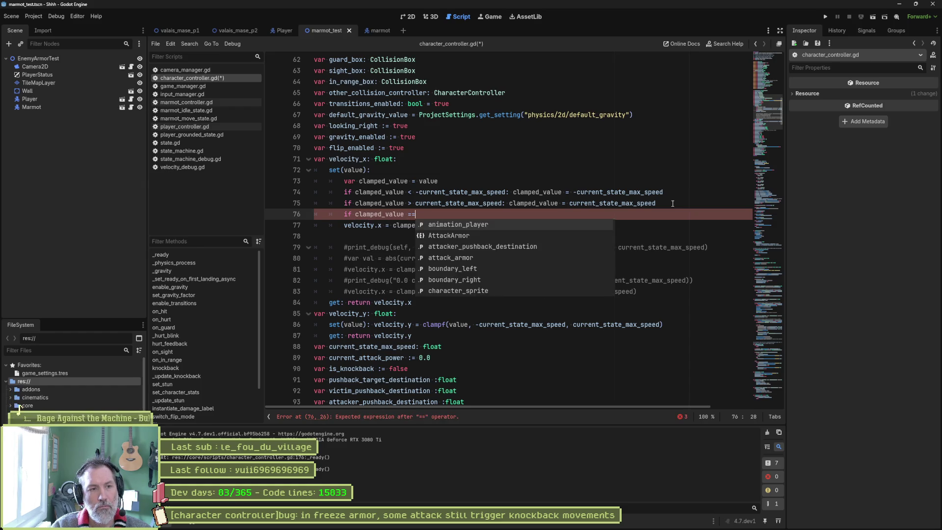
text( 0.0:)
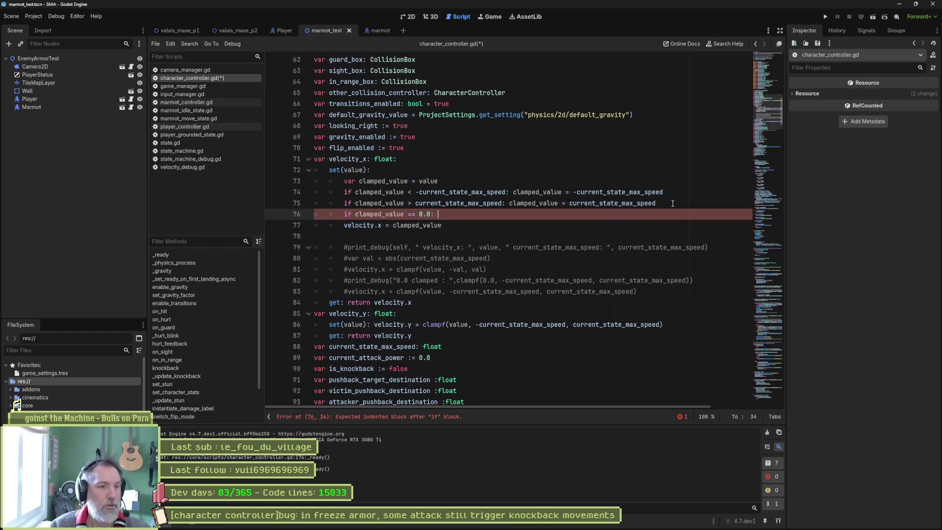
key(Up)
key(Up)
key(Up)
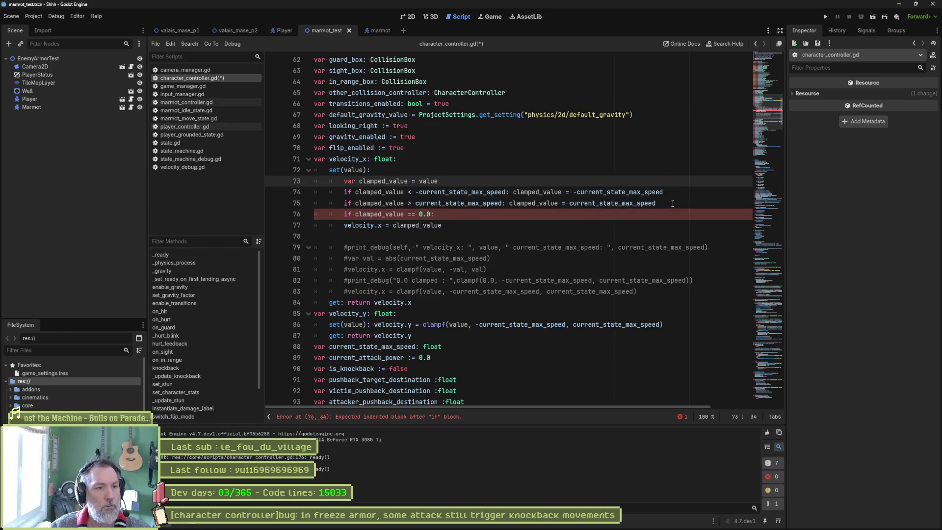
key(ctrl+shift+k)
key(ctrl+shift+k)
key(ctrl+shift+k)
key(ctrl+shift+k)
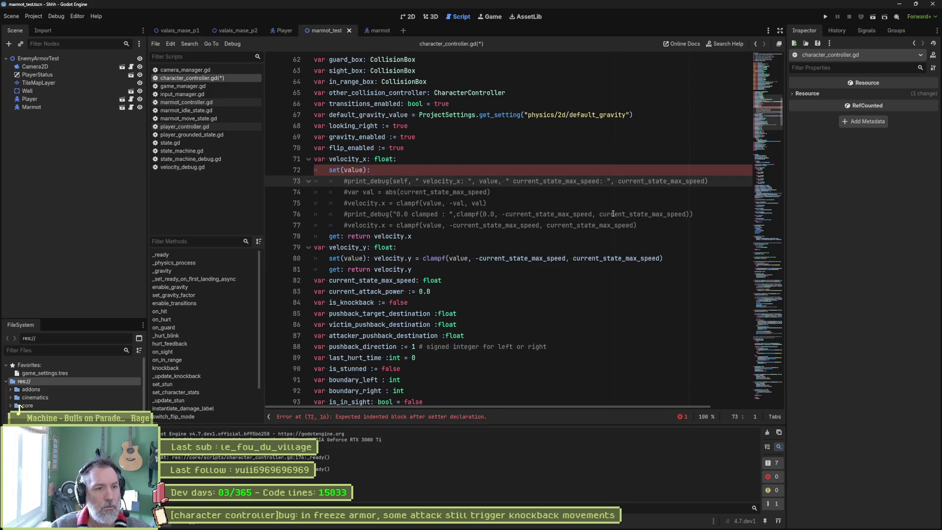
Step: Uncomment the abs-based val line and the clampf line in the velocity_x setter
drag(391, 193, 390, 203)
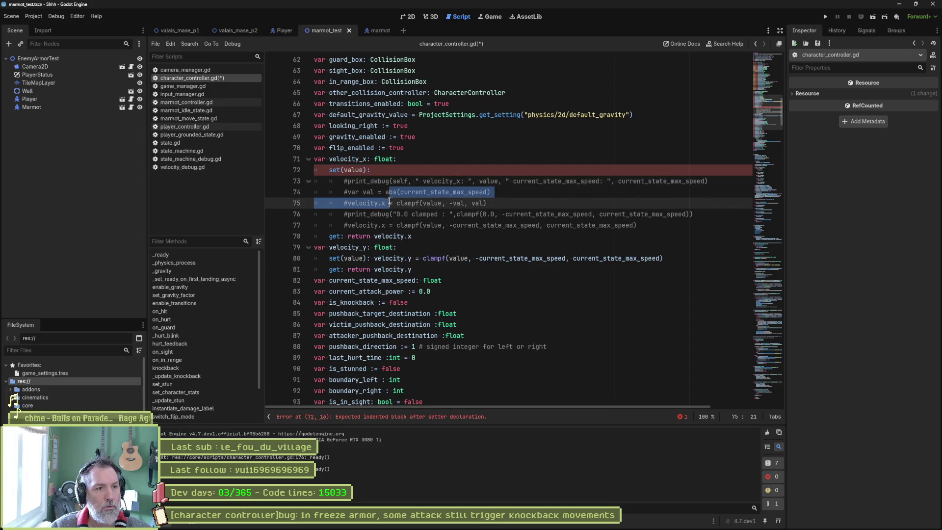
key(ctrl+k)
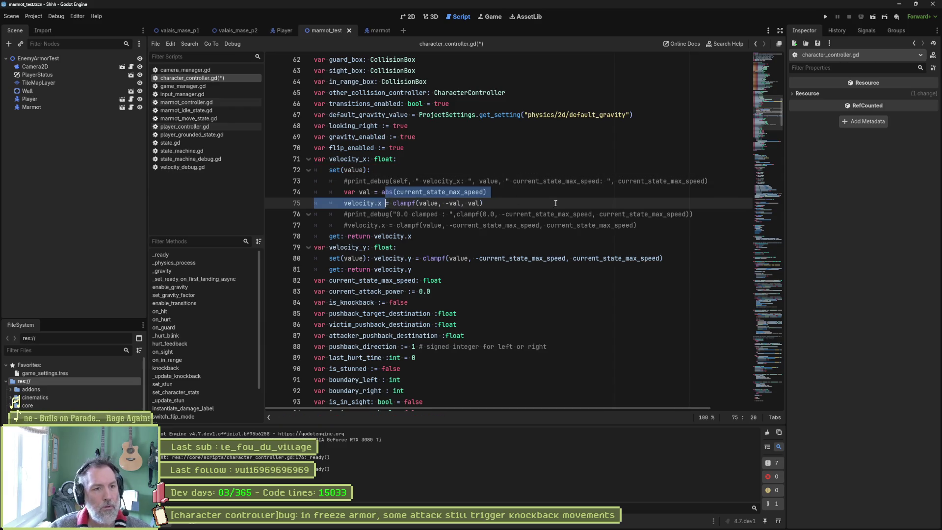
click(555, 203)
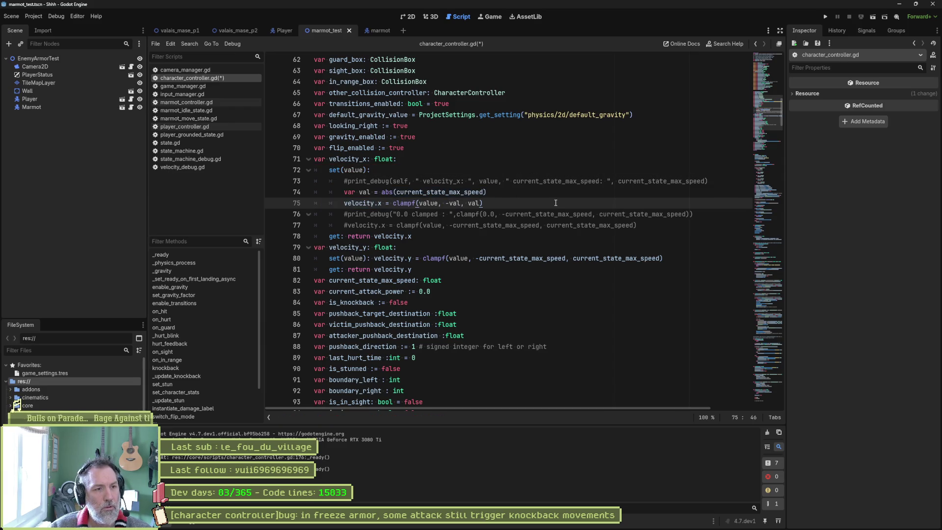
Step: Add print_debug(self, " val: ", val) after the val line and run the scene
click(525, 190)
key(Up)
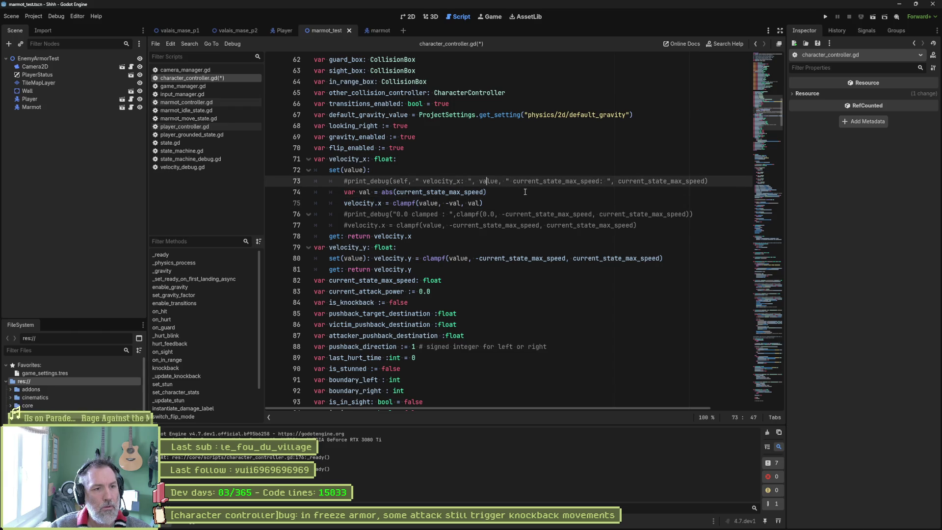
key(Down)
key(Return)
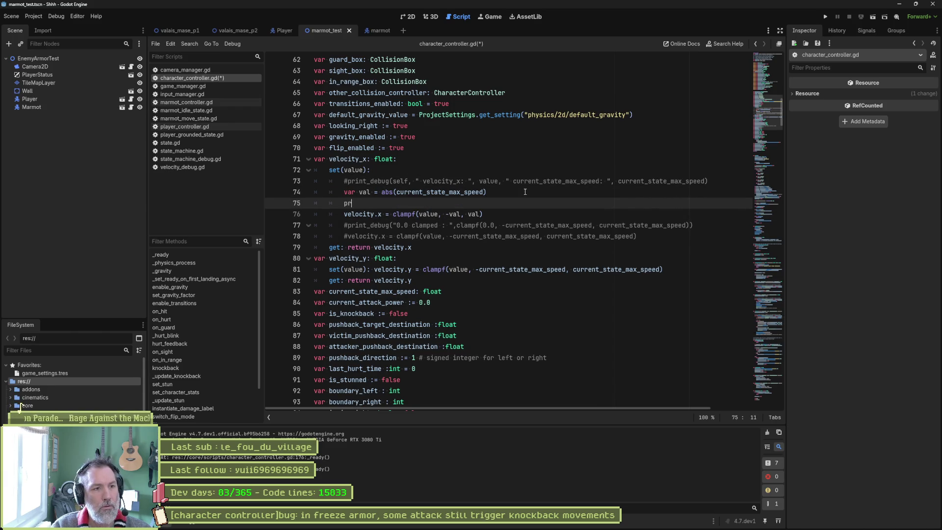
text(int_debug(self, )
text( val:)
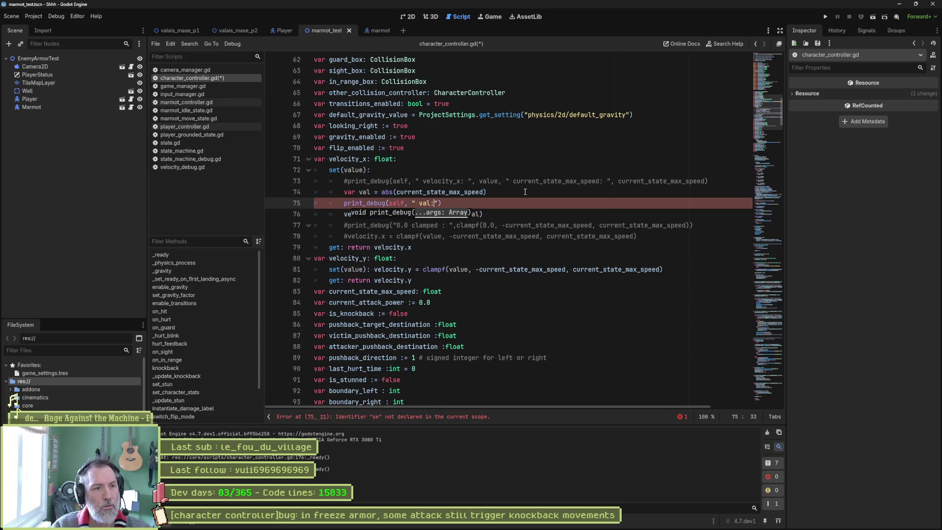
text(, val)
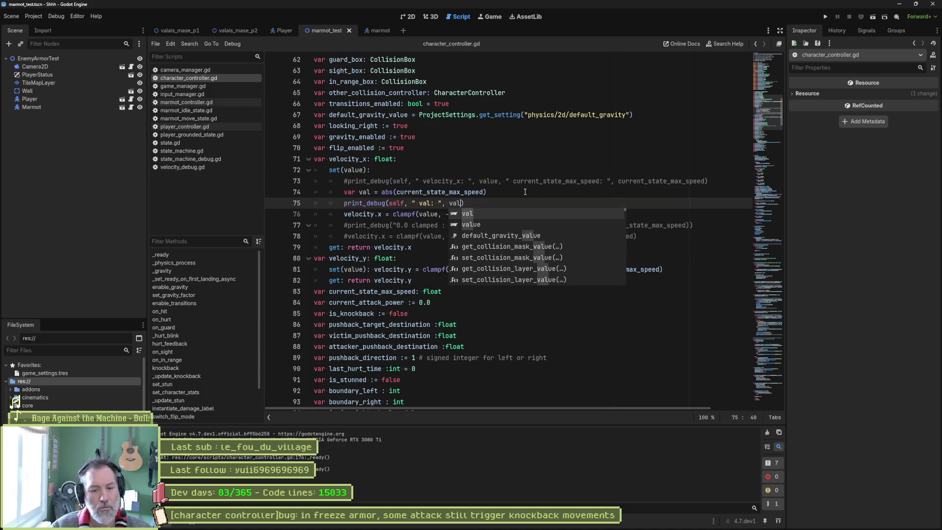
key(F6)
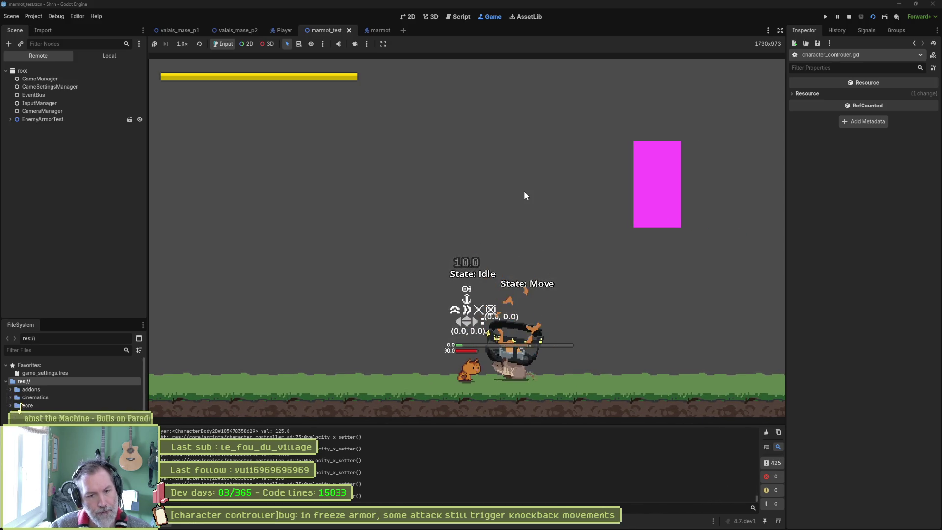
Step: Clear the Output log, review val values 400.0 and 30.0, then inspect current_state_max_speed and value
click(766, 431)
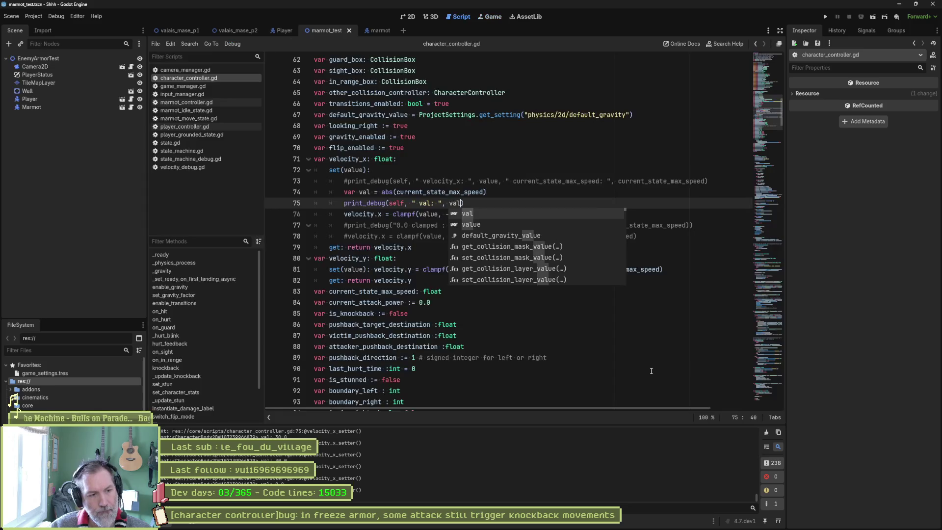
drag(757, 497, 757, 428)
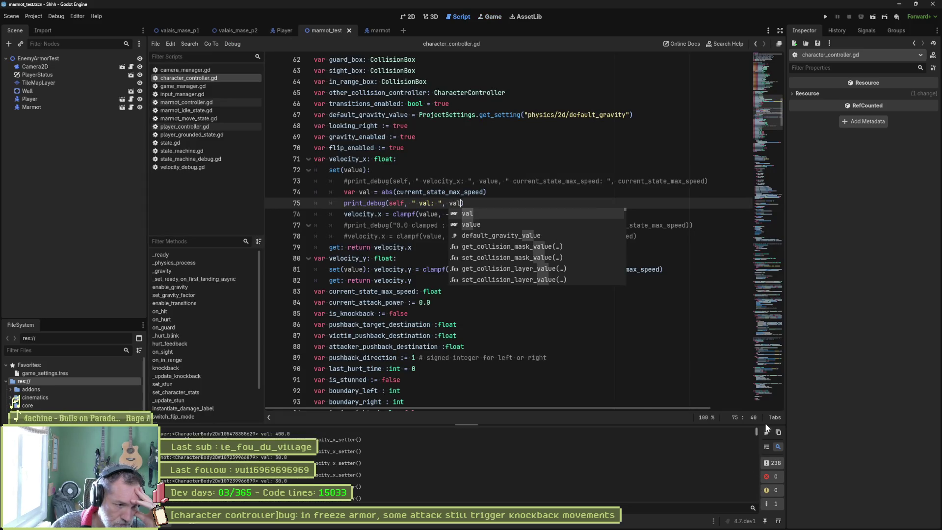
drag(267, 457, 287, 457)
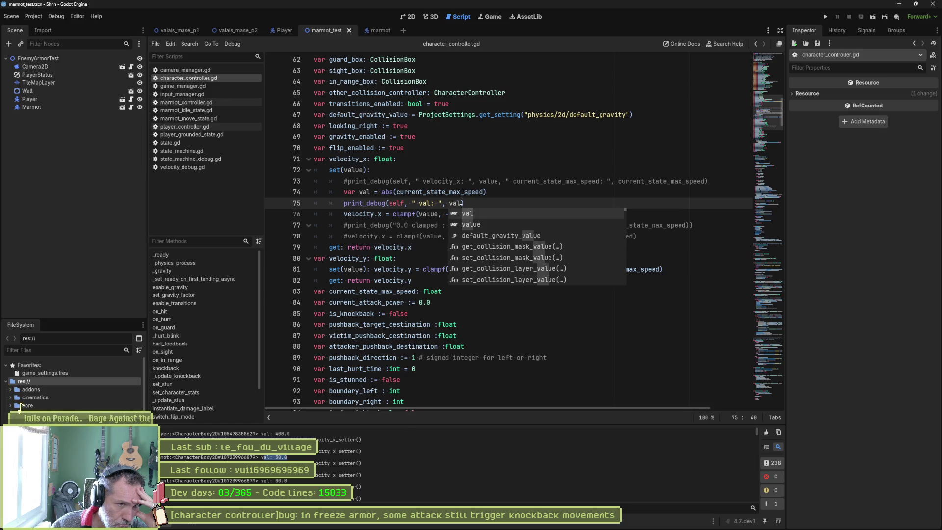
mouse_move(461, 202)
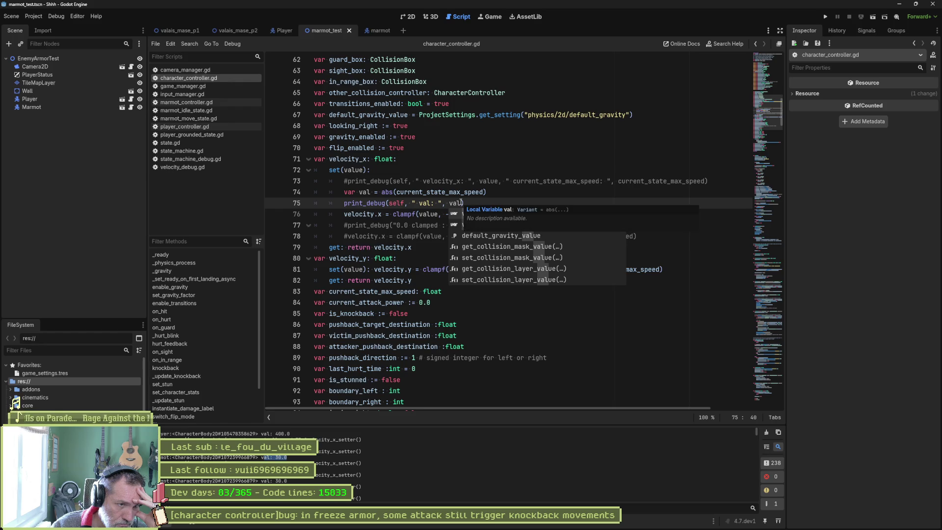
double_click(461, 196)
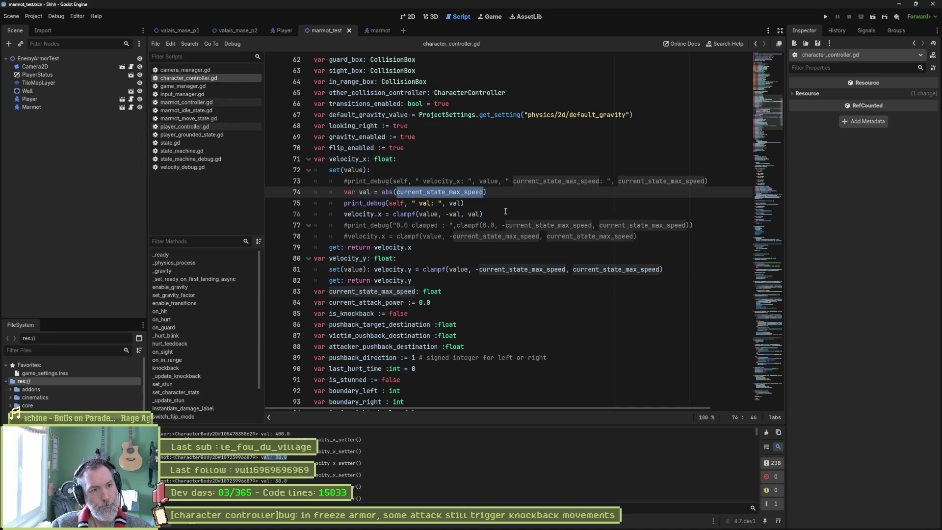
double_click(356, 171)
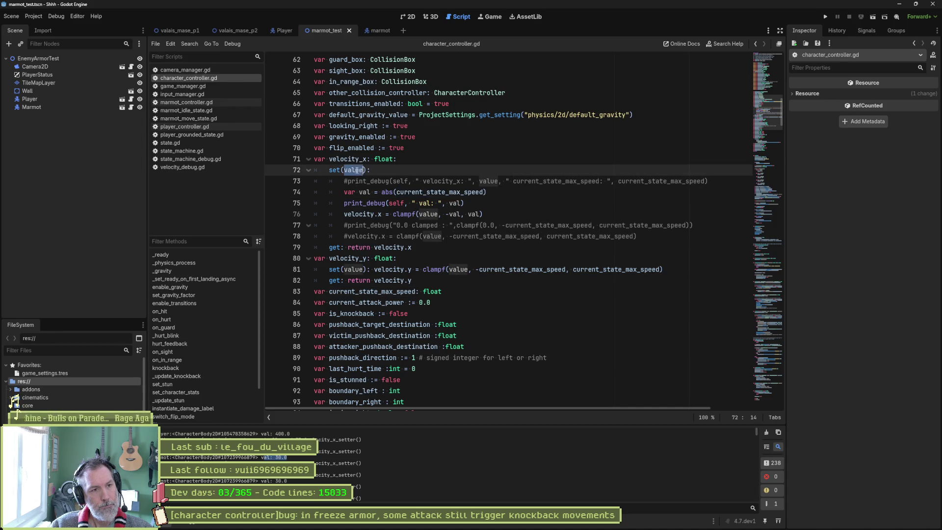
Step: Extend the print_debug call to log self.name and a " value: " label with value
click(409, 203)
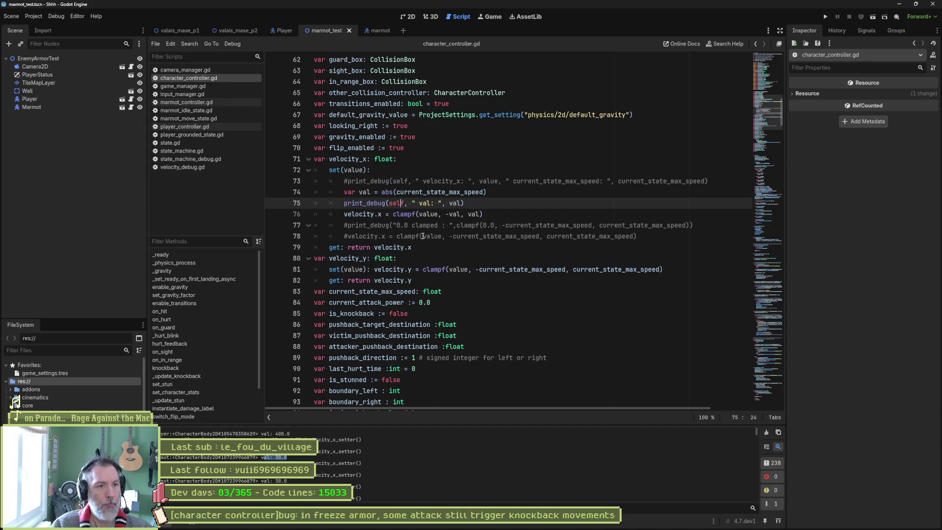
text(.name)
key(Right)
key(Right)
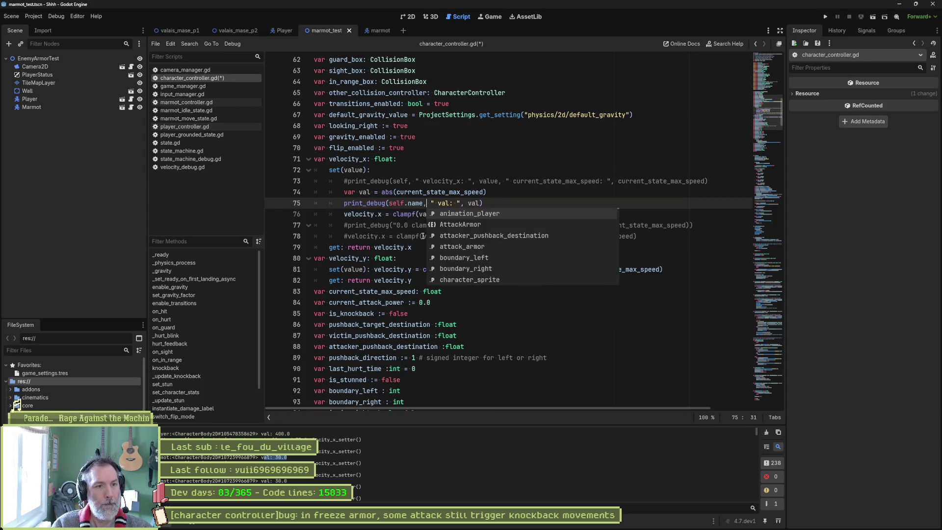
key(Left)
text(" value")
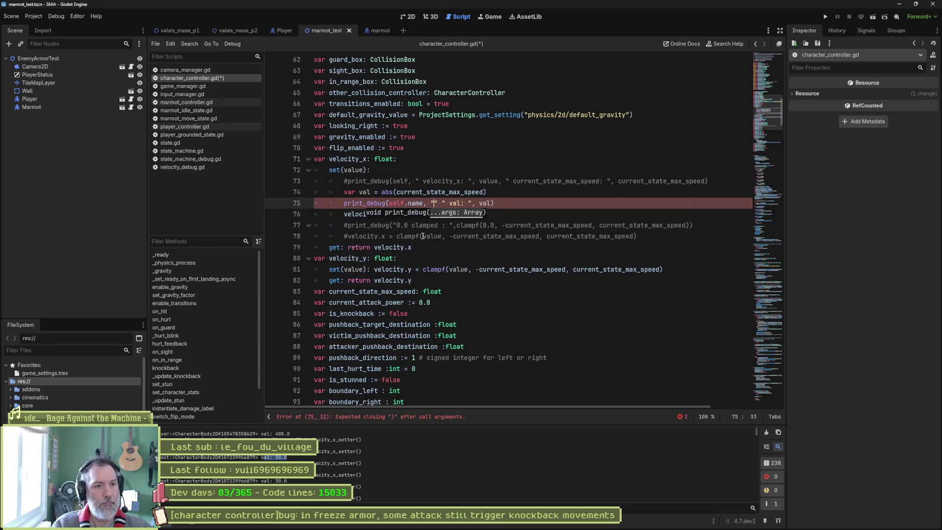
key(Right)
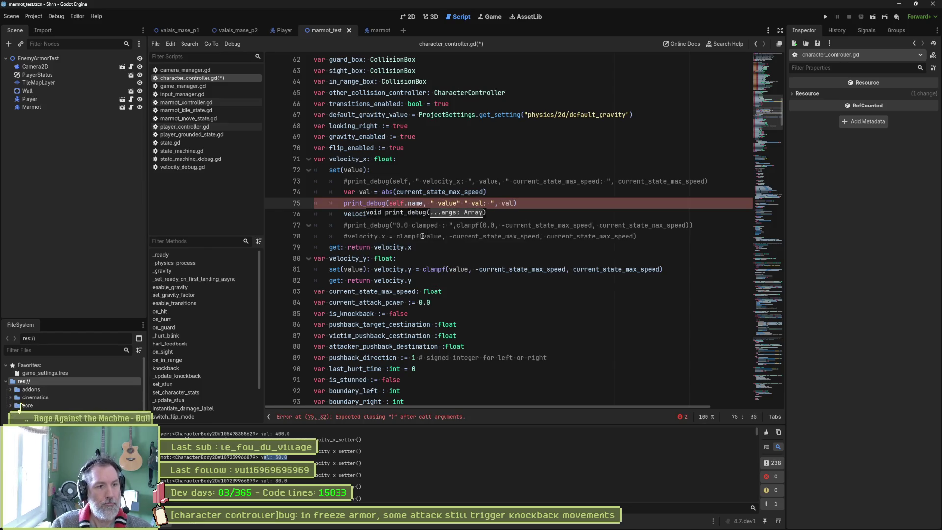
text(: ",value,)
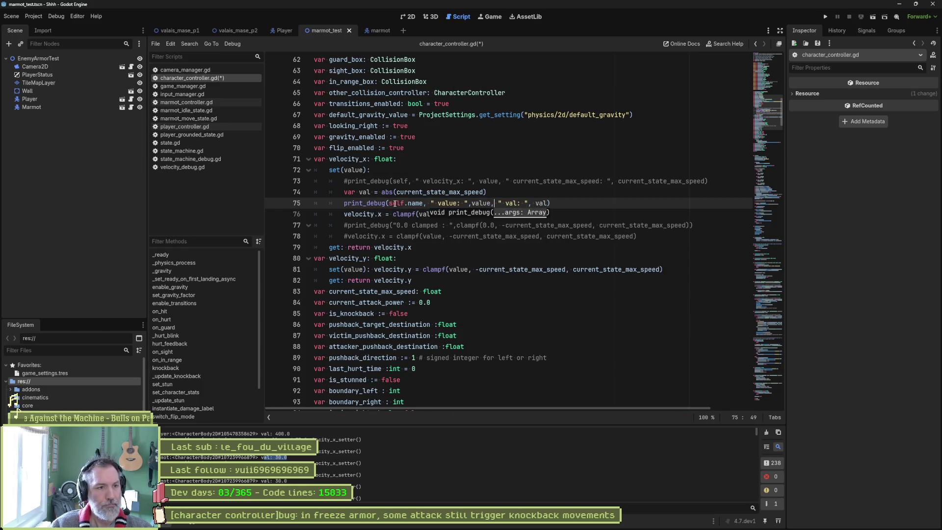
Step: Move the print_debug line below the velocity.x clamp and paste the clamp expression into its label
click(519, 191)
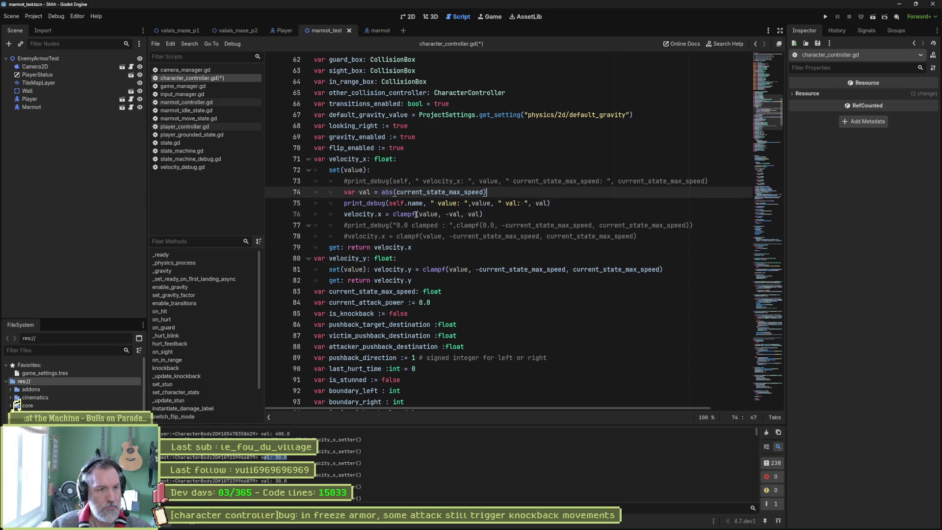
click(533, 203)
key(alt+Down)
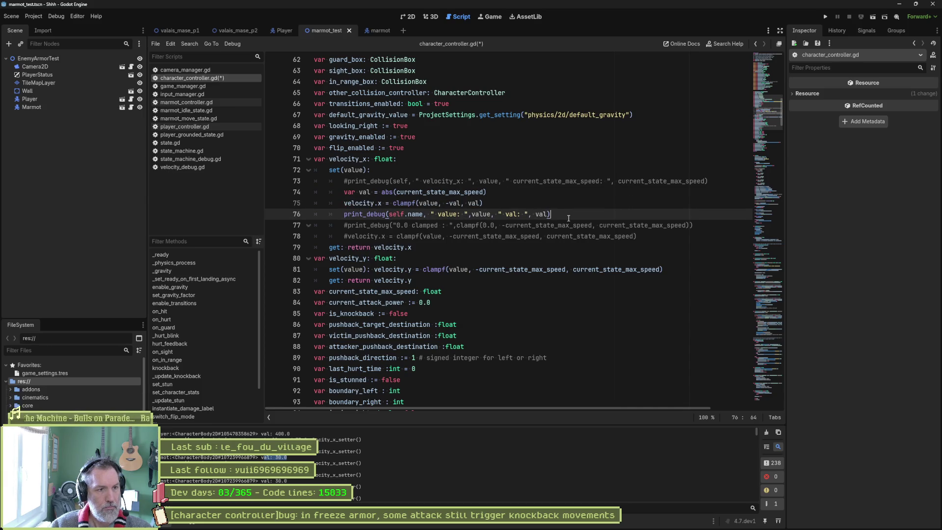
drag(344, 204, 381, 203)
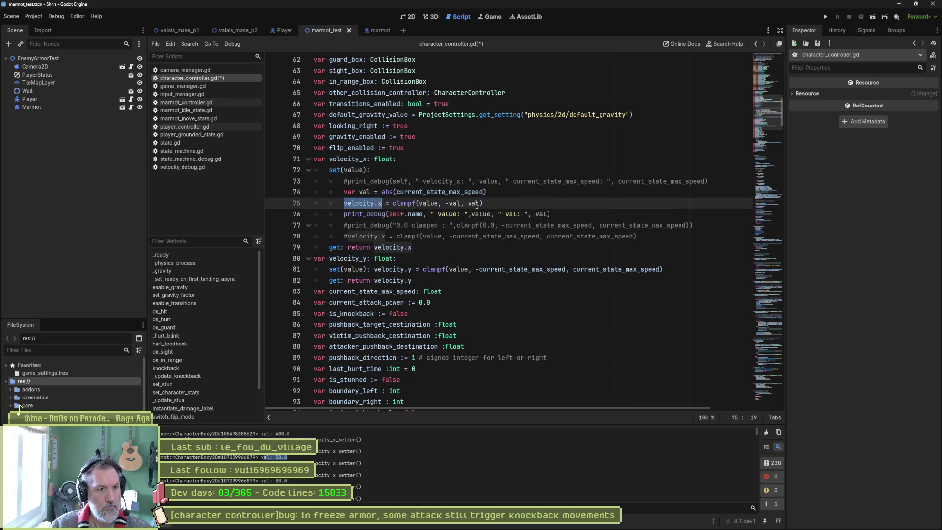
double_click(509, 213)
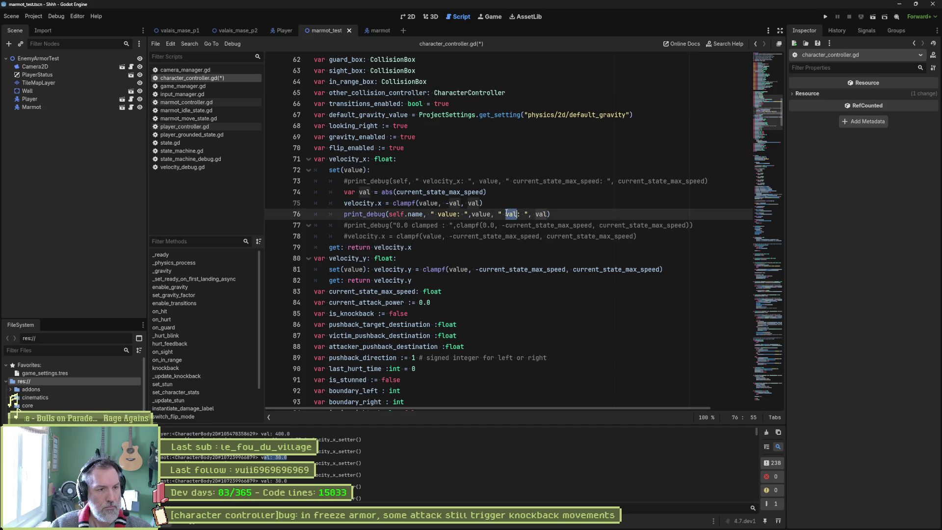
drag(393, 203, 483, 202)
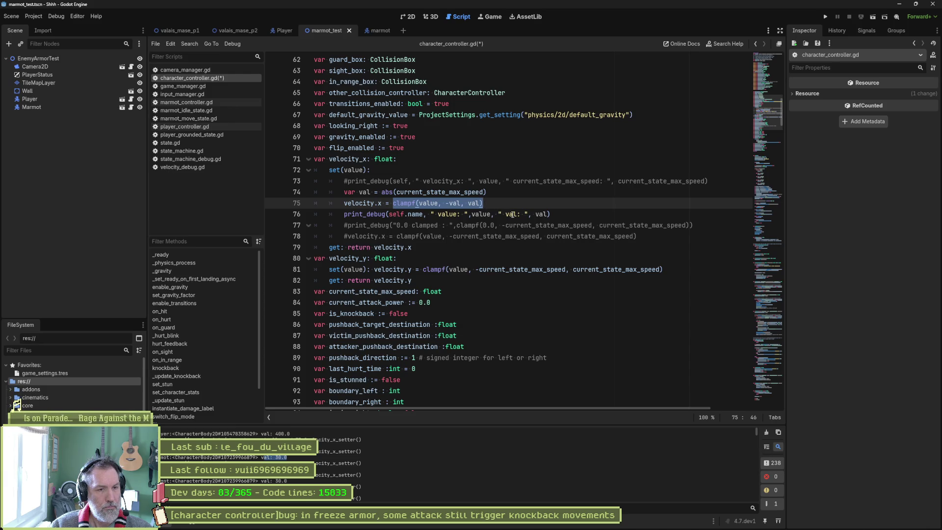
key(ctrl+c)
double_click(511, 214)
key(ctrl+v)
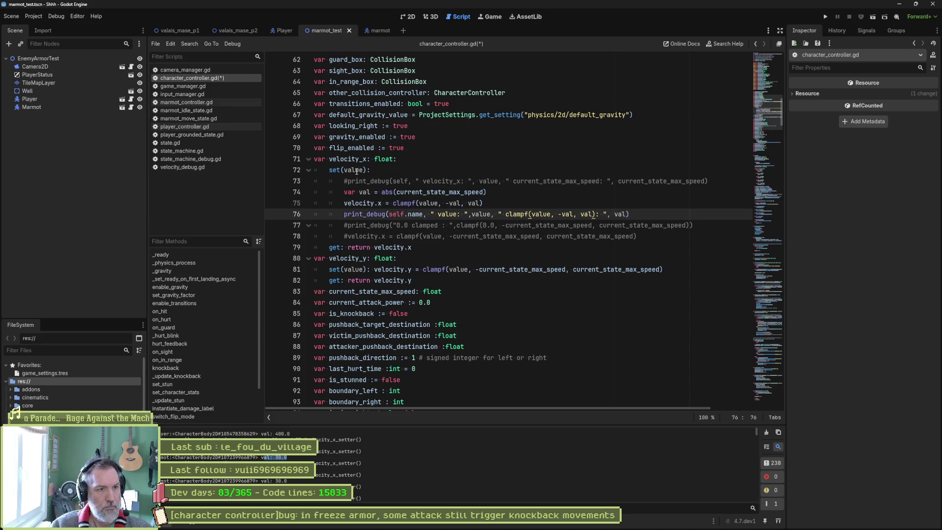
Step: Make the final print_debug argument clampf(value, -val, val) and run the scene
double_click(356, 171)
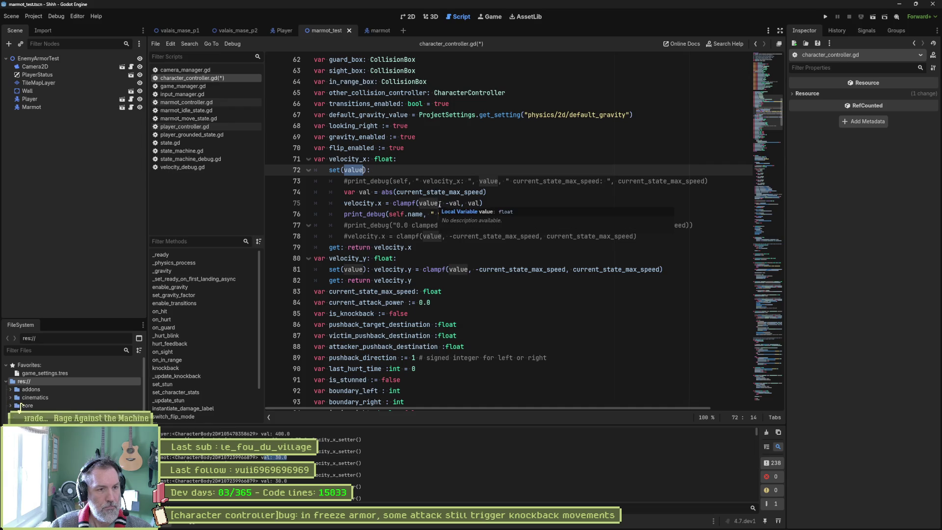
click(550, 194)
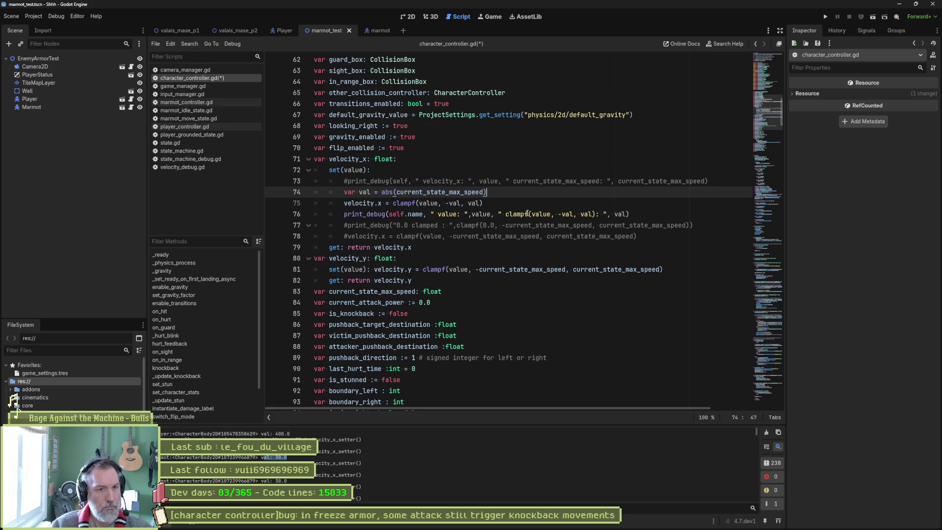
double_click(617, 215)
text(value)
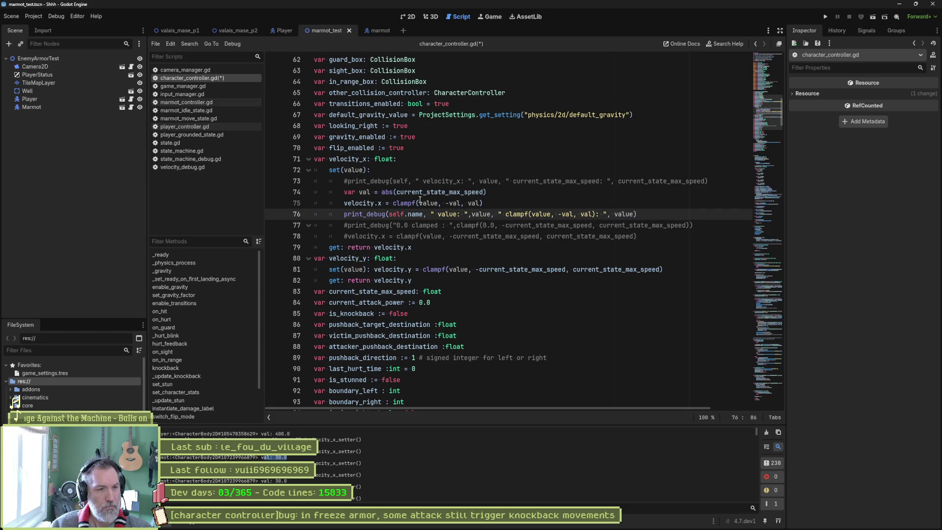
drag(393, 203, 485, 203)
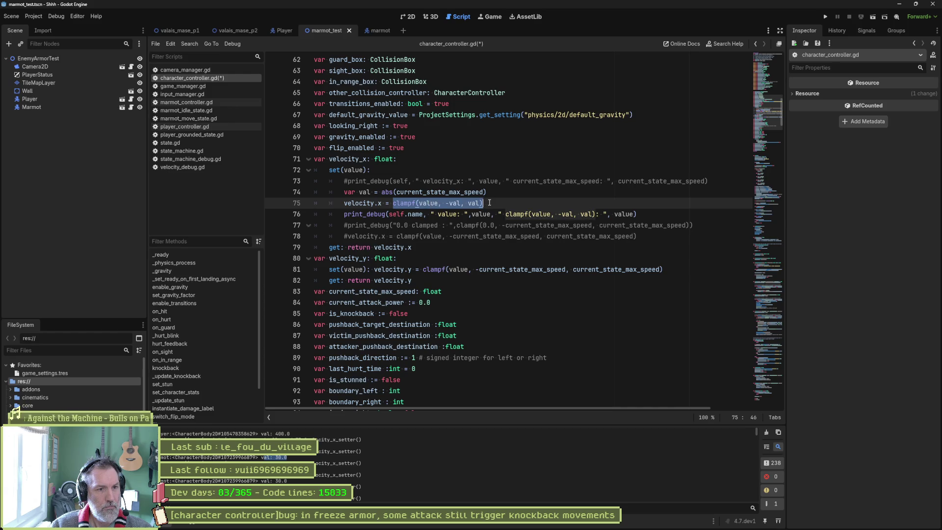
key(ctrl+c)
double_click(625, 214)
key(ctrl+v)
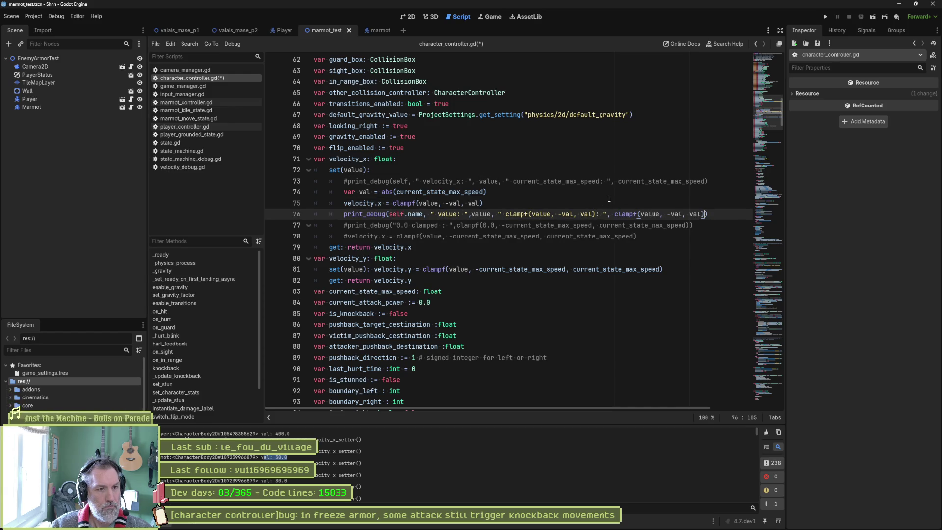
key(F6)
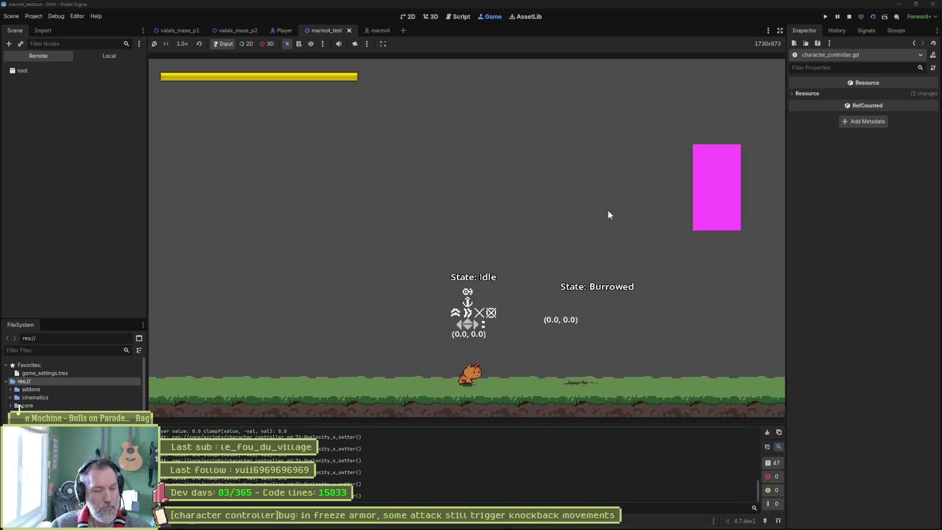
Step: Hit the marmot in two test runs, clearing Output, to log 125.0 for value and its clampf result
click(766, 432)
click(682, 366)
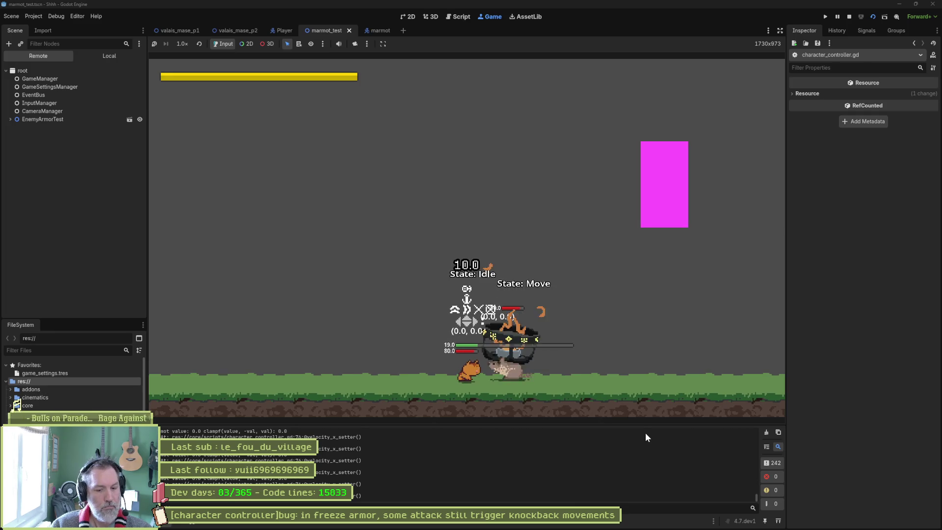
key(F8)
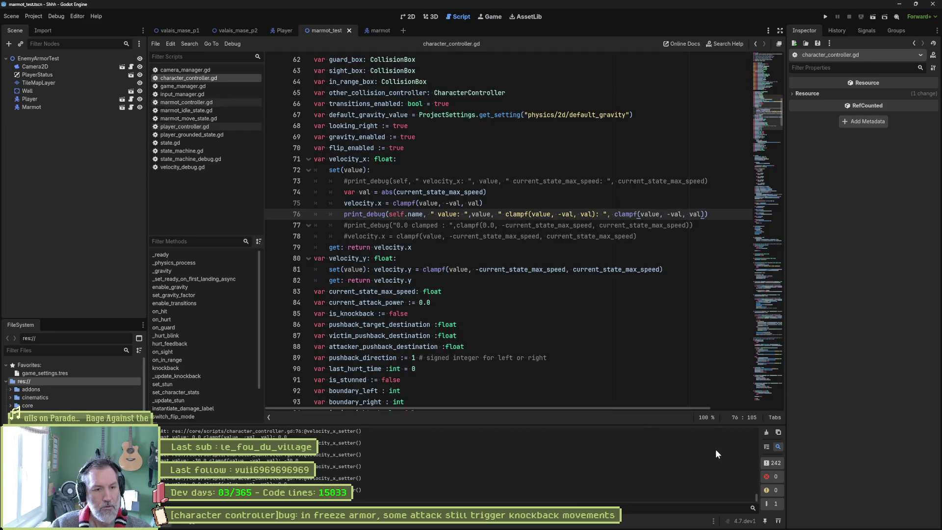
key(F6)
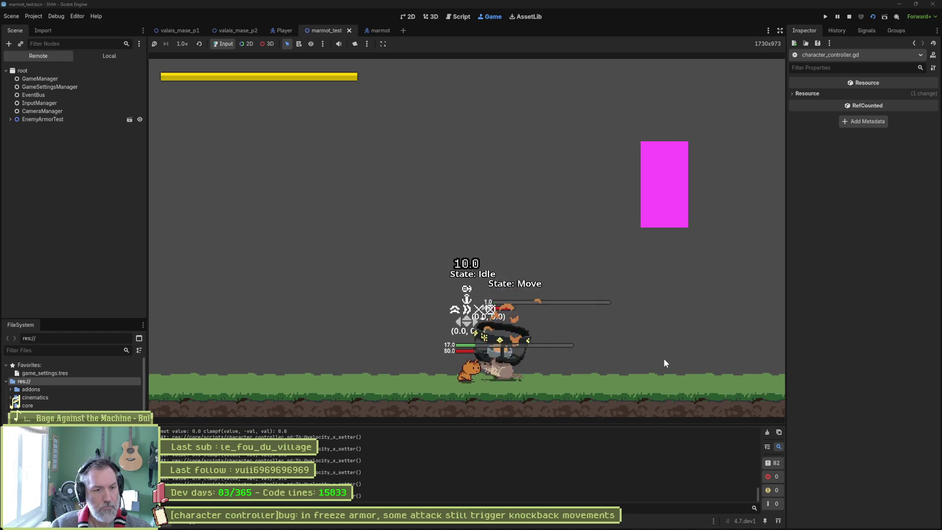
click(766, 432)
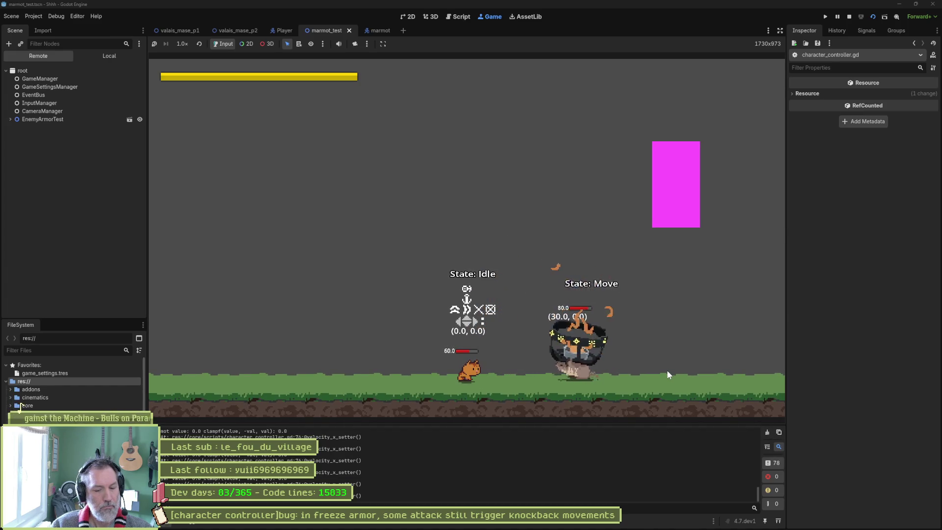
key(F8)
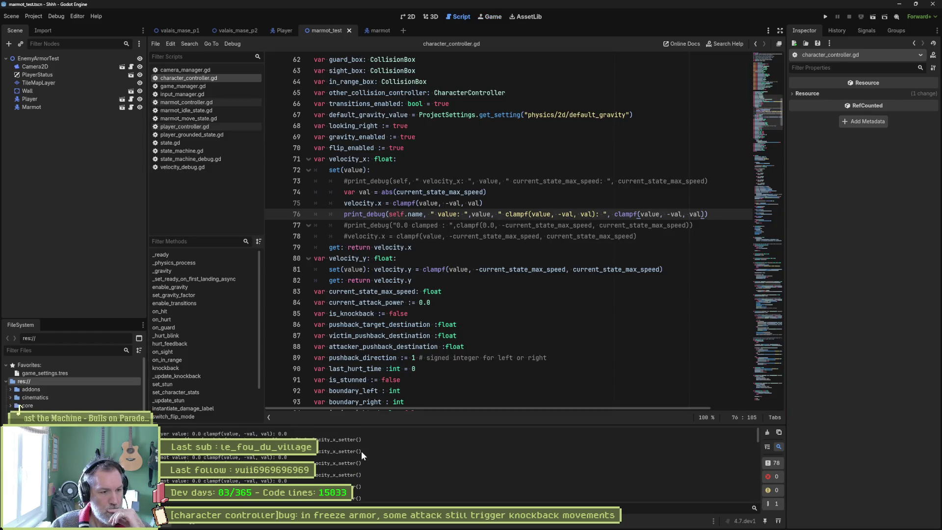
Step: Delete the debug prints and temporary val clamp lines from the velocity_x setter
scroll(319, 460, down, 3)
scroll(321, 461, down, 4)
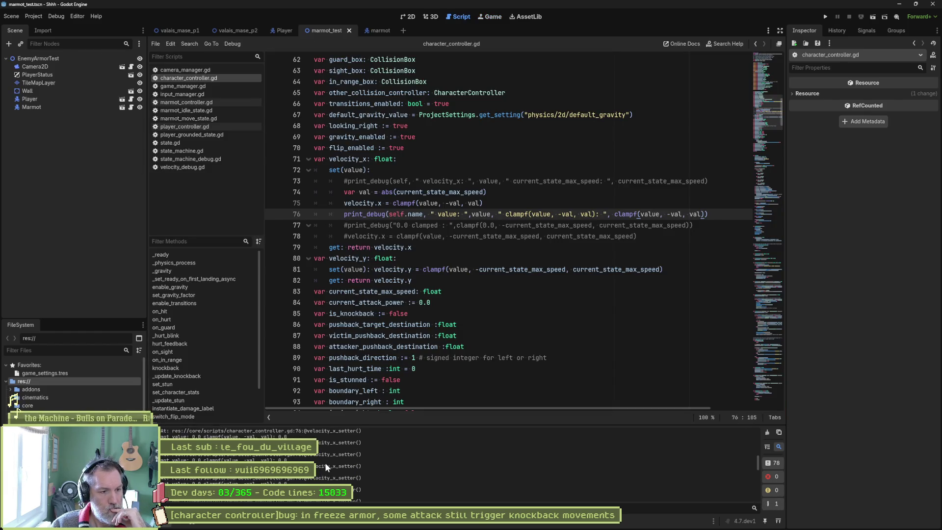
scroll(334, 469, down, 1)
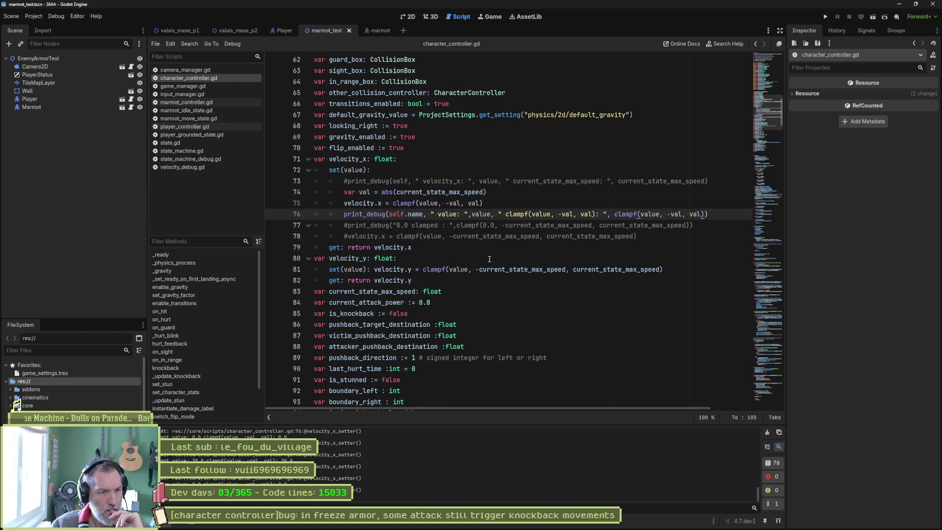
click(346, 237)
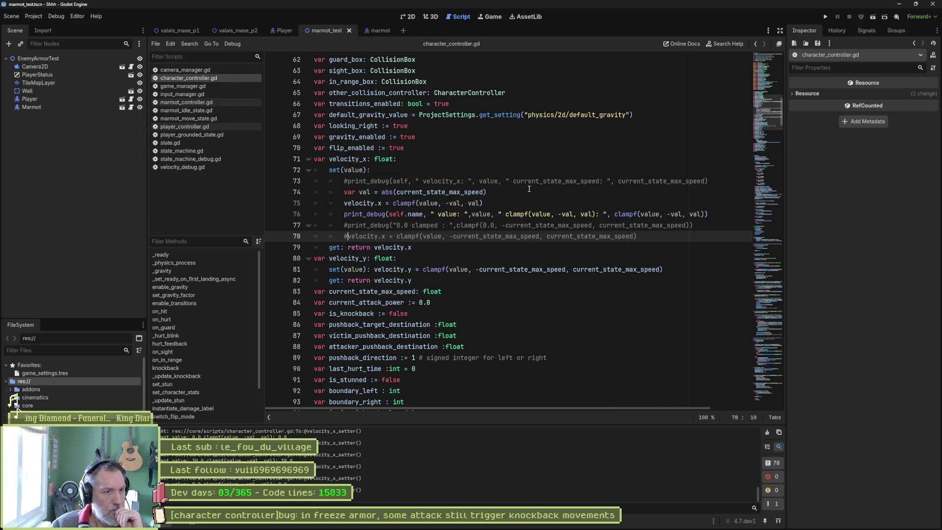
click(433, 179)
key(Left)
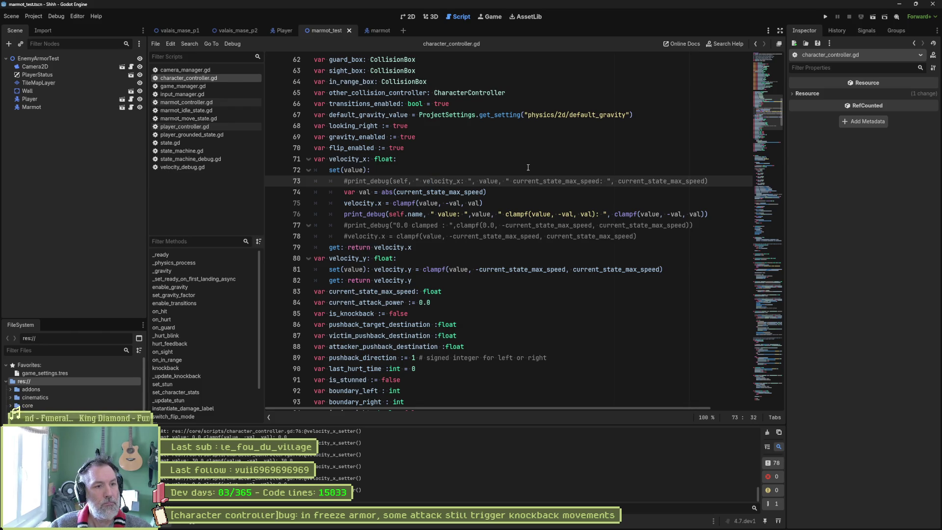
key(ctrl+shift+k)
key(ctrl+shift+k)
key(ctrl+shift+k)
key(ctrl+shift+k)
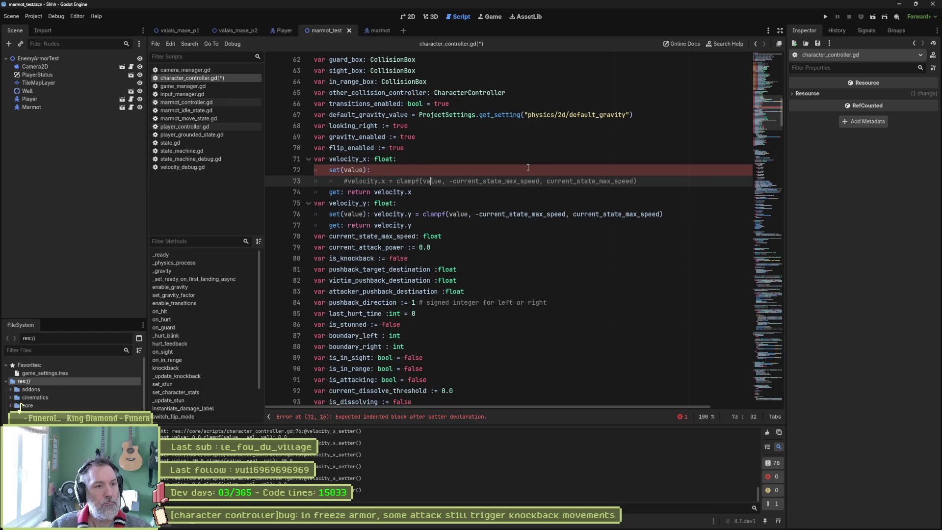
Step: Uncomment the original velocity_x clamp line and save character_controller.gd
key(ctrl+k)
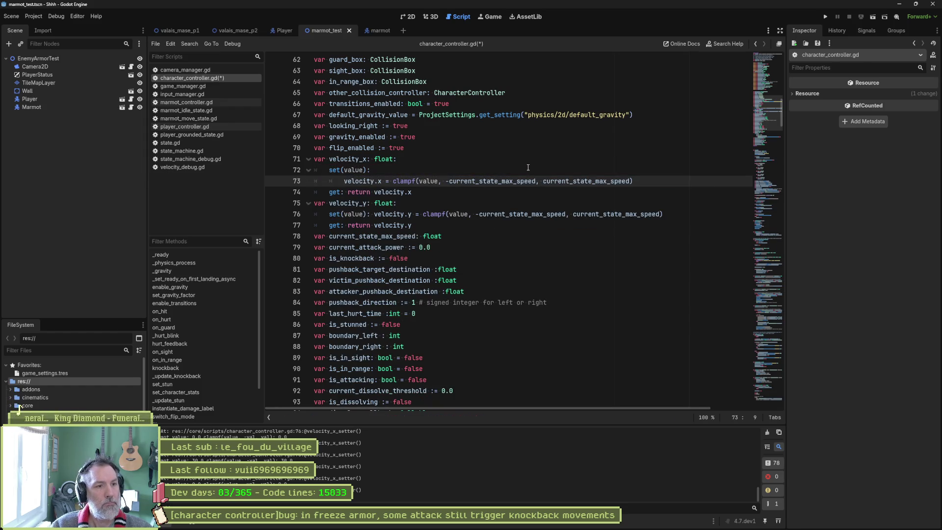
key(Up)
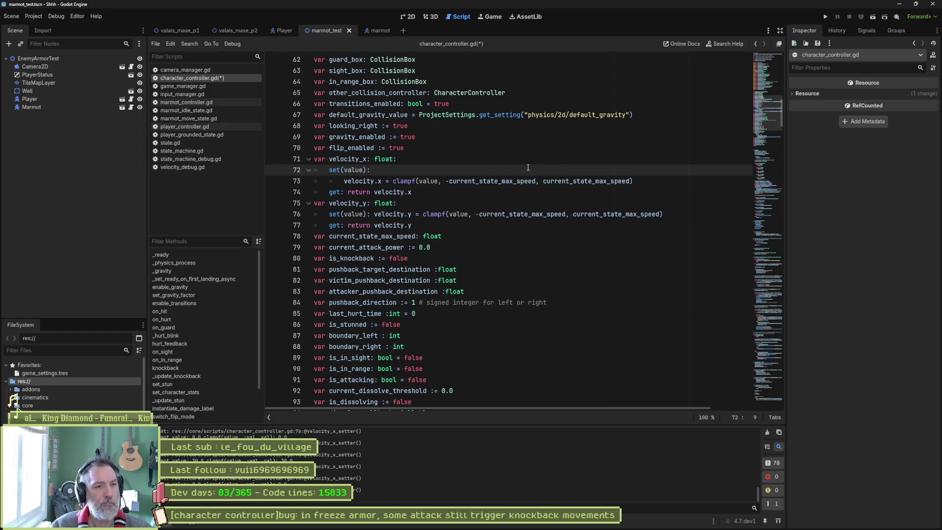
key(ctrl+s)
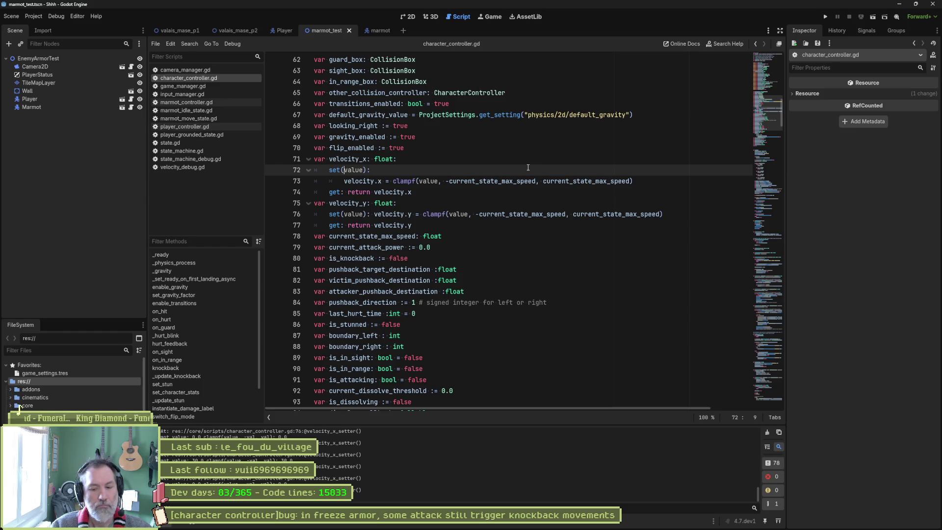
Step: Add a print_debug of self.name, value and the clampf result, then run the scene
key(Return)
drag(392, 192, 634, 192)
click(567, 182)
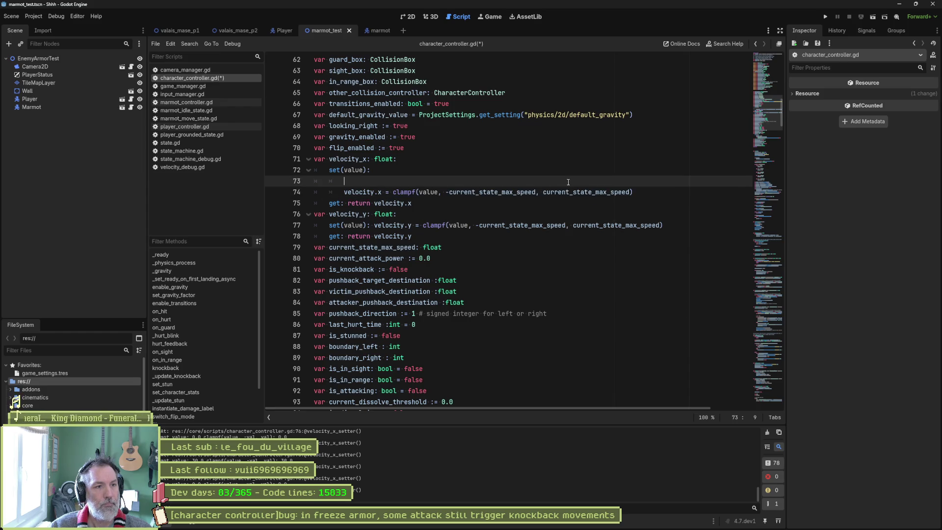
text(print_debug()
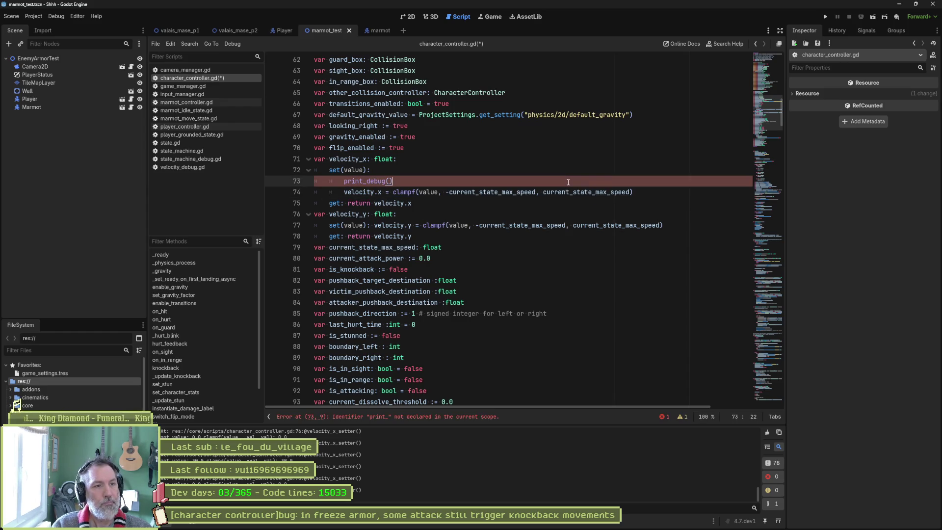
text(self.name)
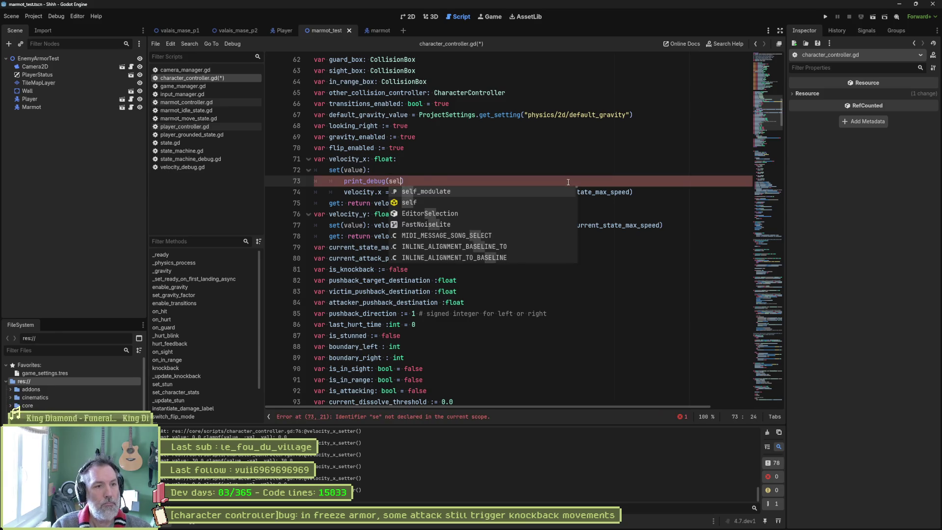
text(, " )
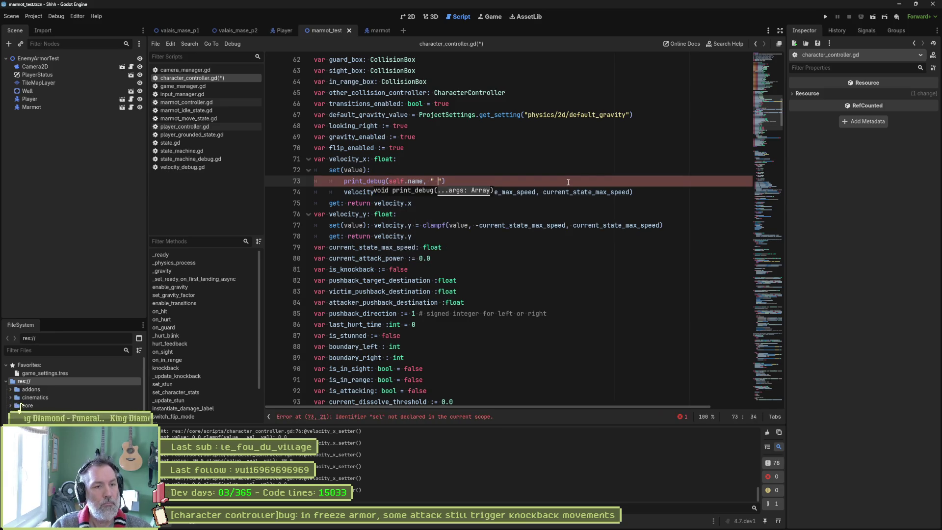
text(value: ", )
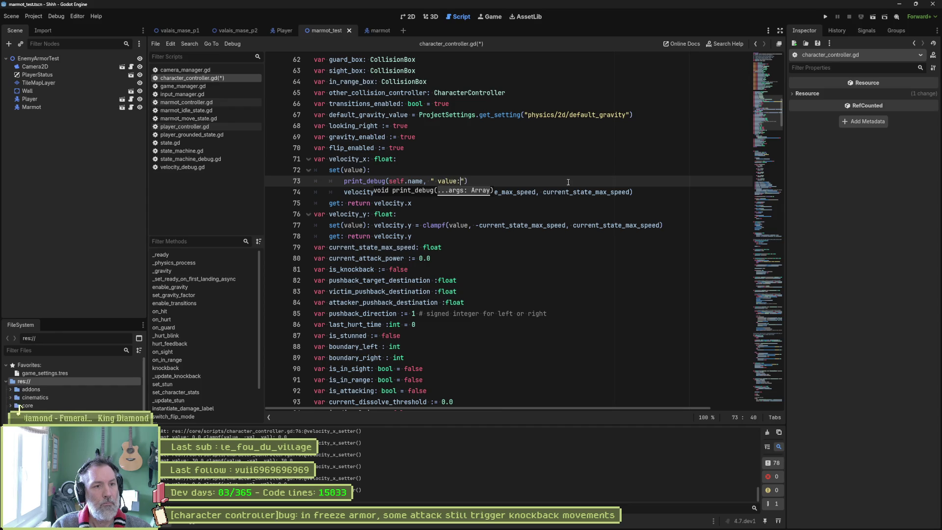
text(value, " )
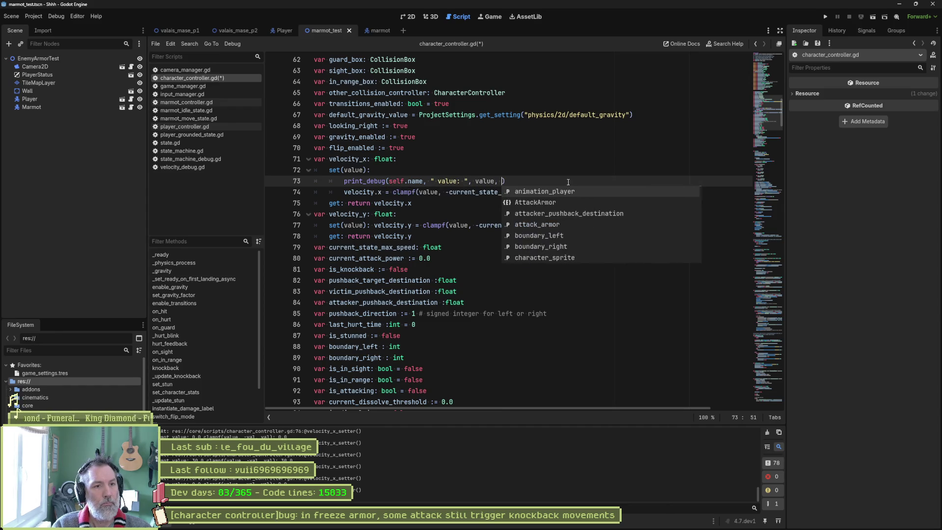
text(clamped: ")
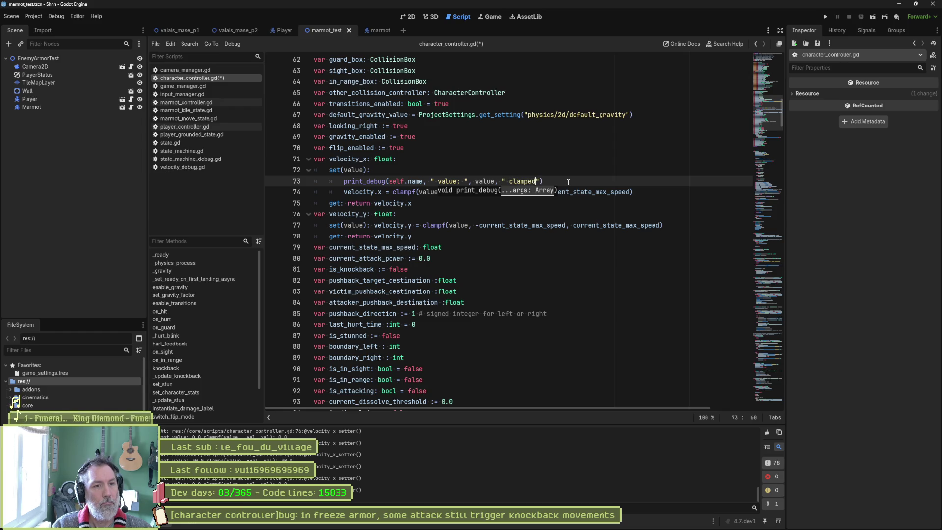
text(,)
key(ctrl+v)
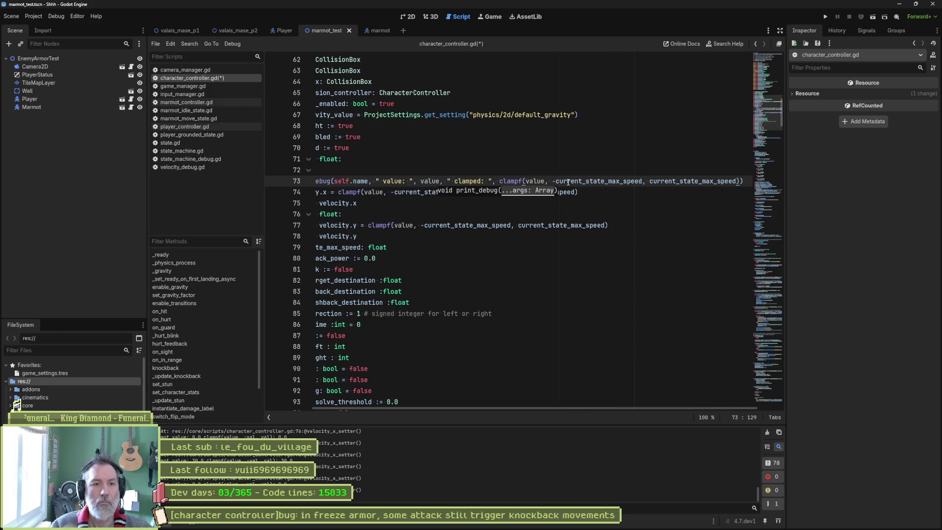
key(F6)
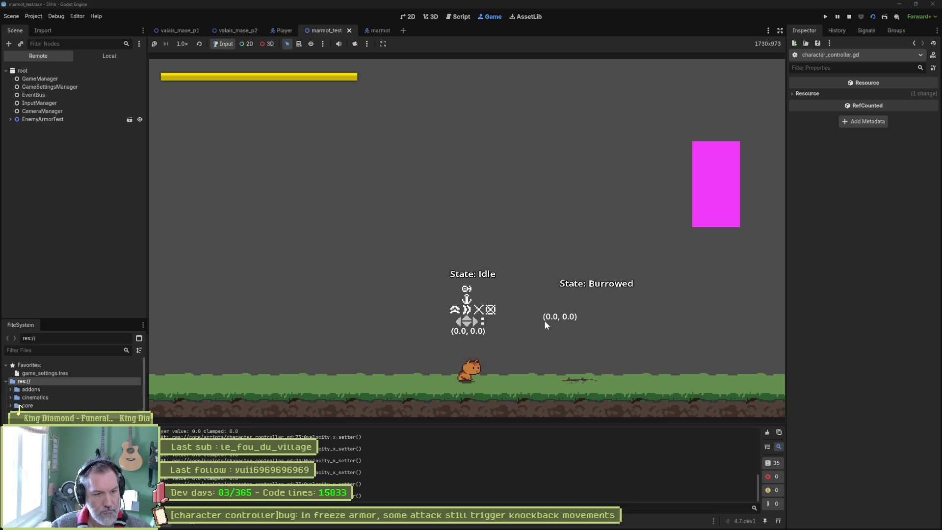
Step: Walk into the armored enemy with a heavy attack, then select 'clamped: 30.0' in the Output log
key(Right)
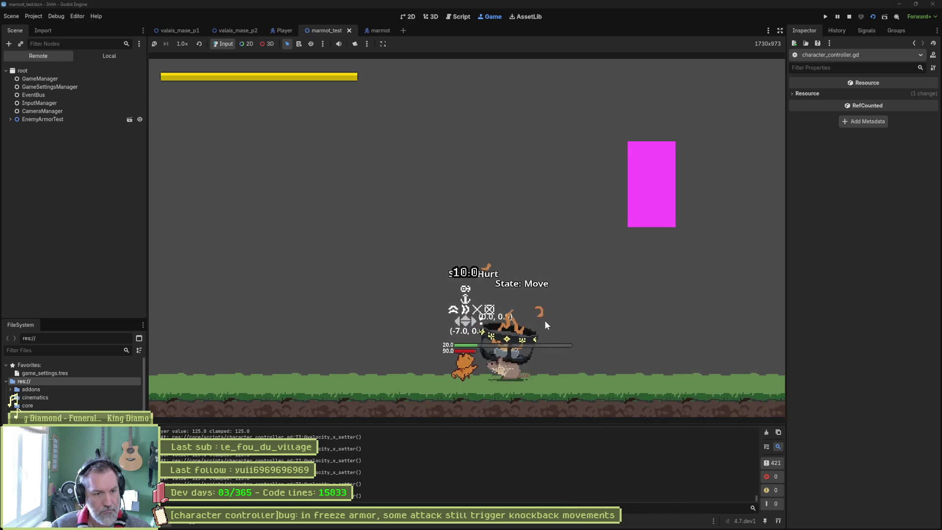
key(k)
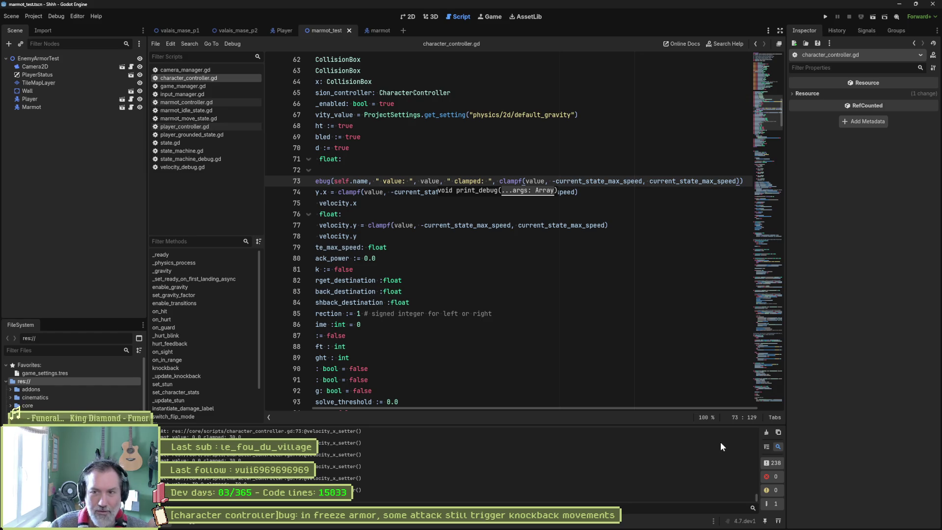
drag(757, 496, 750, 443)
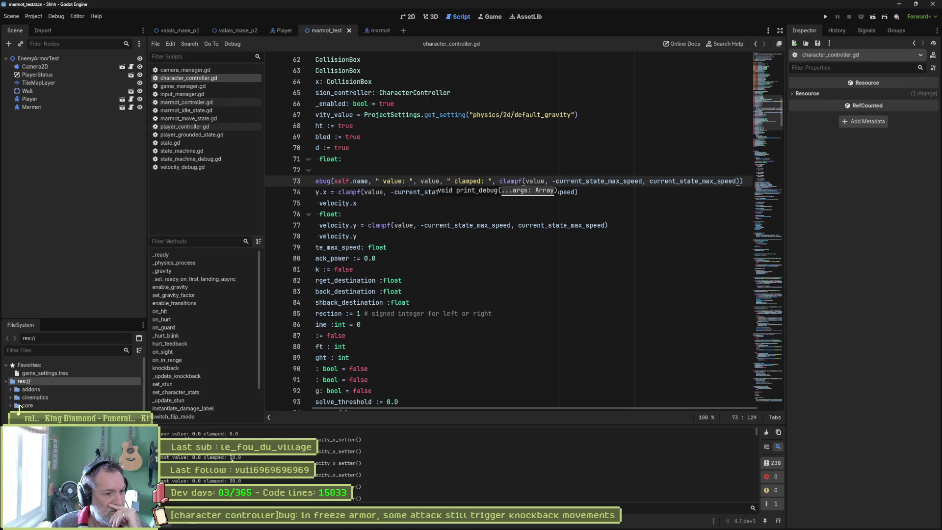
drag(204, 458, 241, 458)
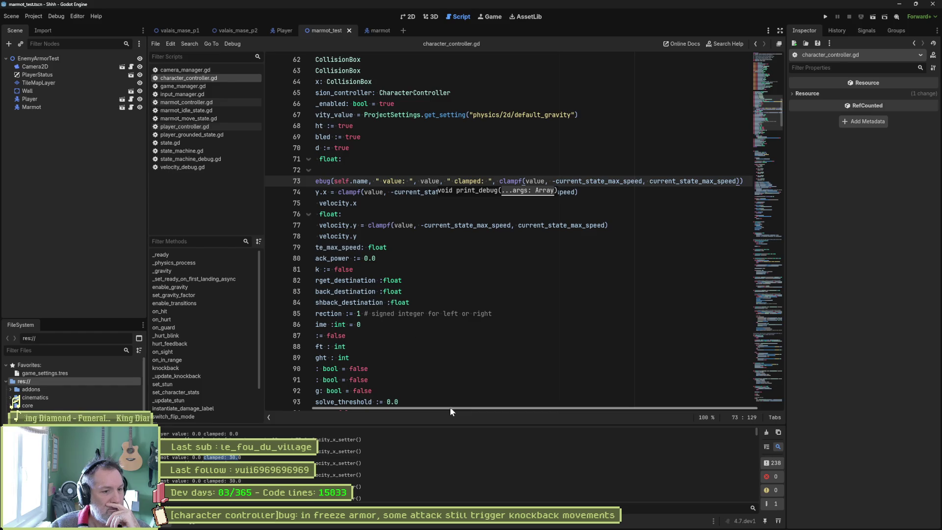
drag(449, 407, 310, 389)
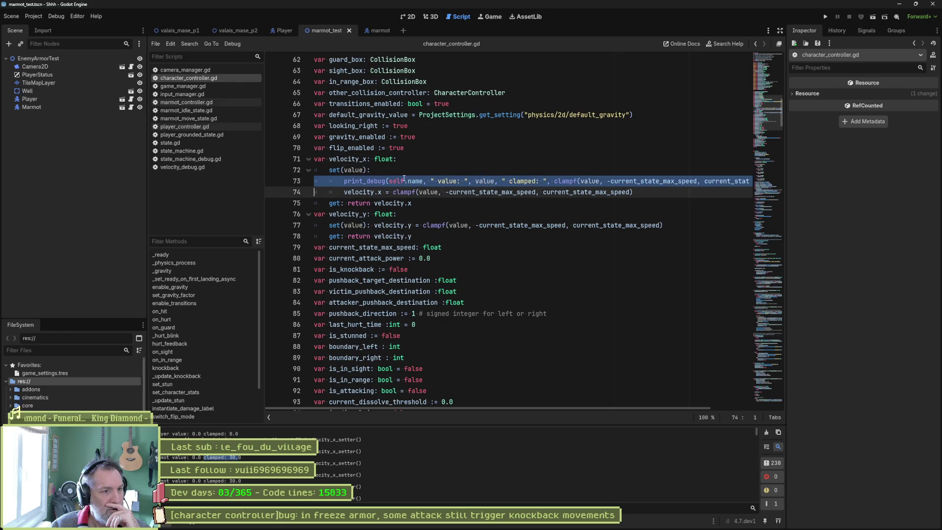
Step: Duplicate the clampf velocity.x assignment on line 74 and comment out the copy
double_click(353, 169)
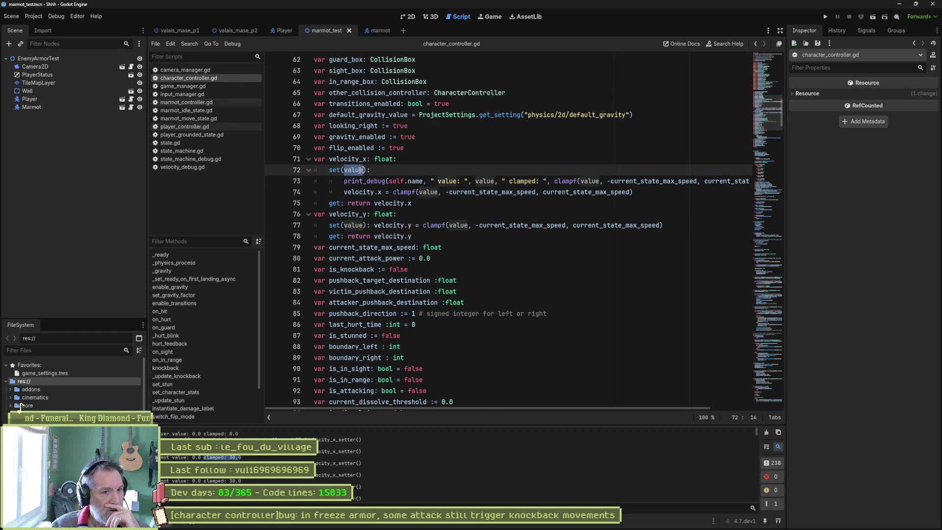
double_click(589, 181)
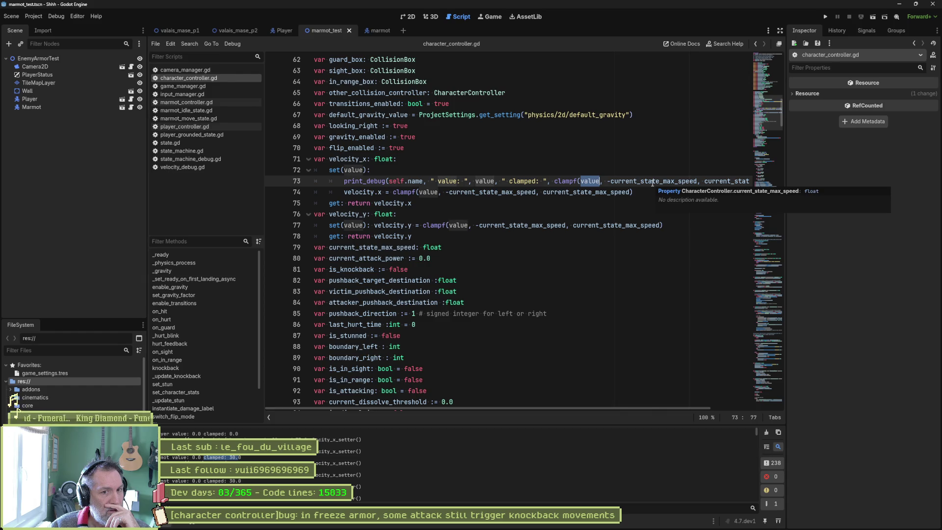
click(418, 192)
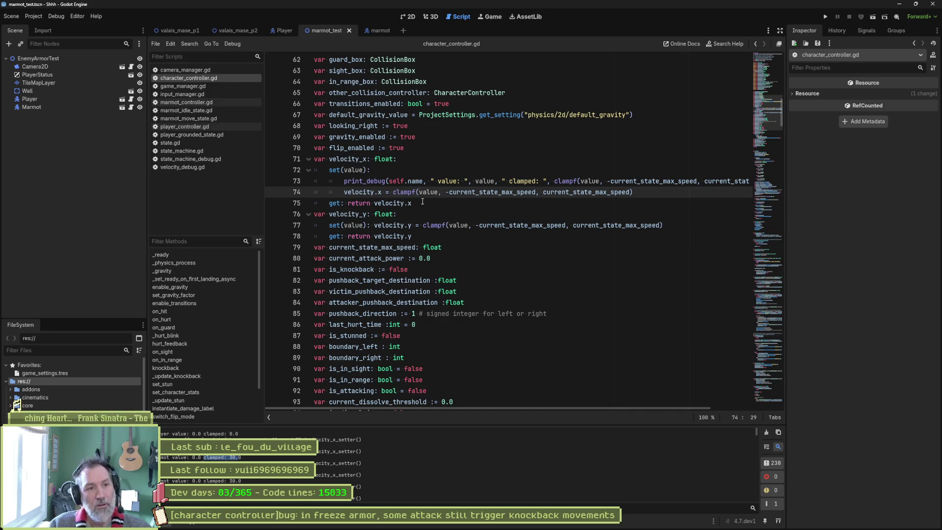
key(BackSpace)
key(BackSpace)
key(BackSpace)
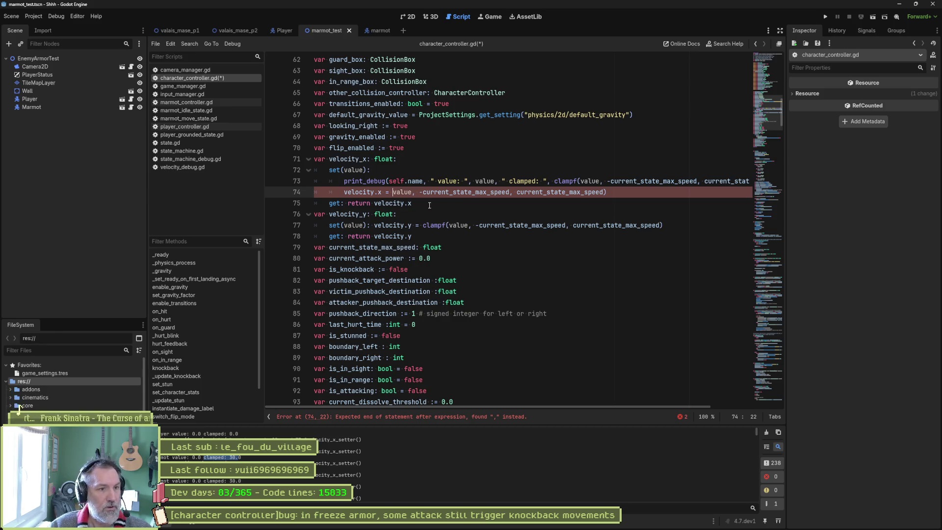
key(ctrl+z)
key(ctrl+z)
key(ctrl+z)
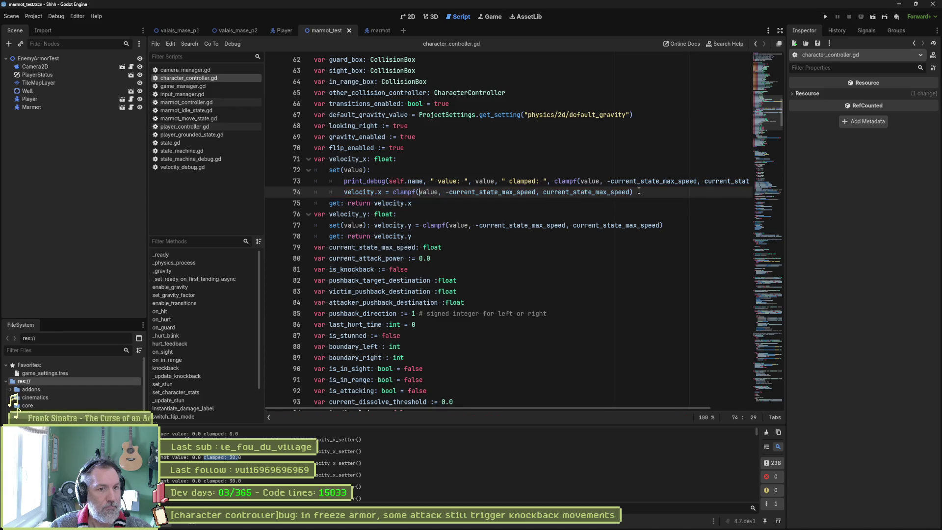
key(ctrl+c)
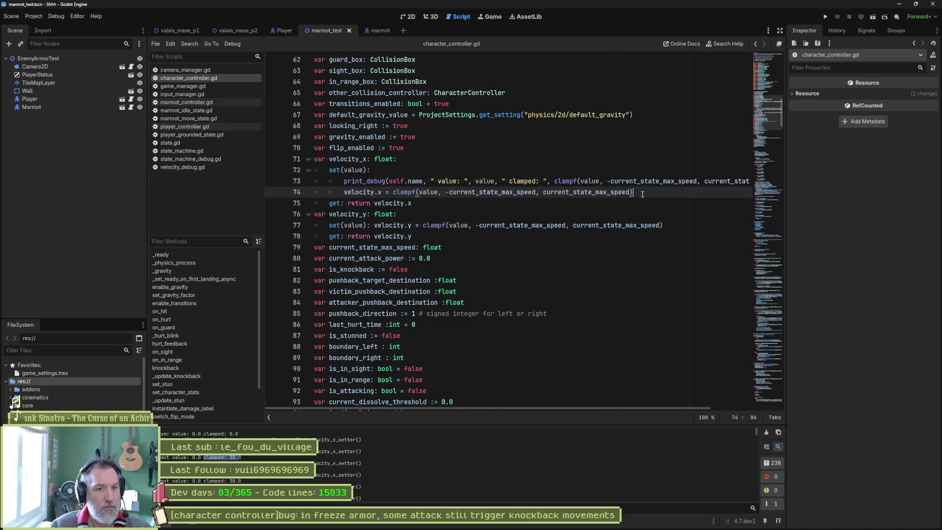
key(End)
key(Return)
key(ctrl+v)
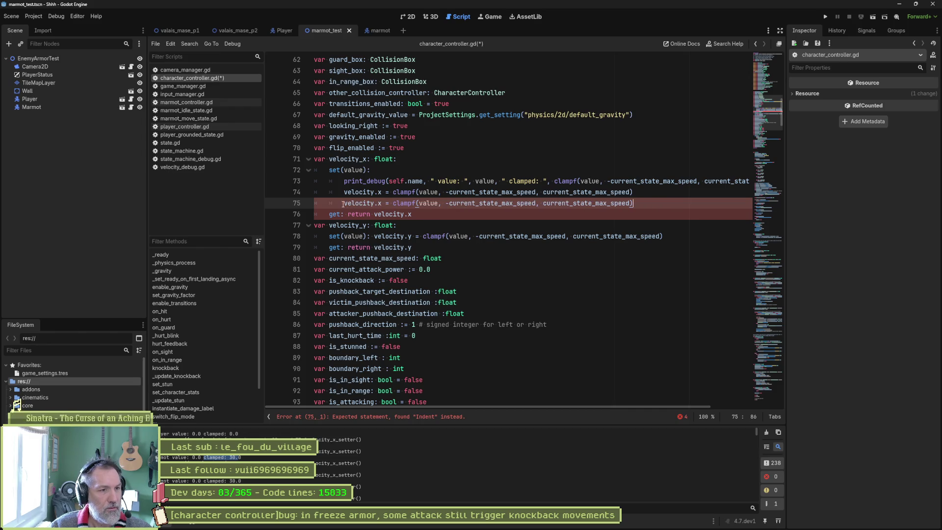
click(343, 203)
key(ctrl+k)
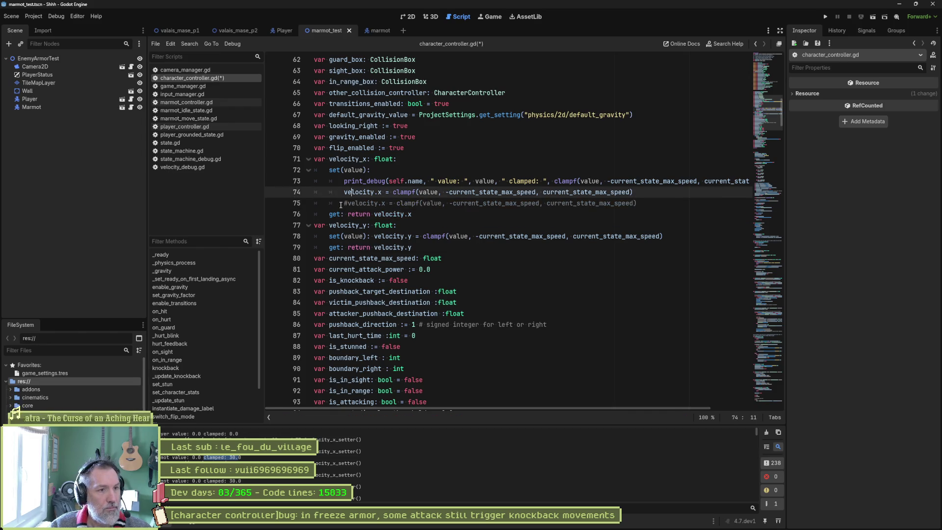
Step: Replace line 74's clampf expression with the raw value and rerun the scene
key(shift+End)
text(value)
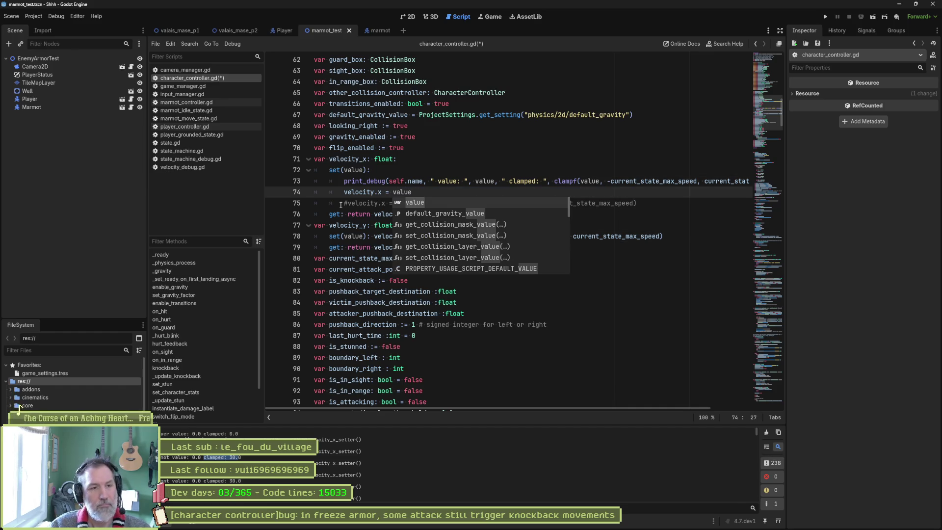
key(F6)
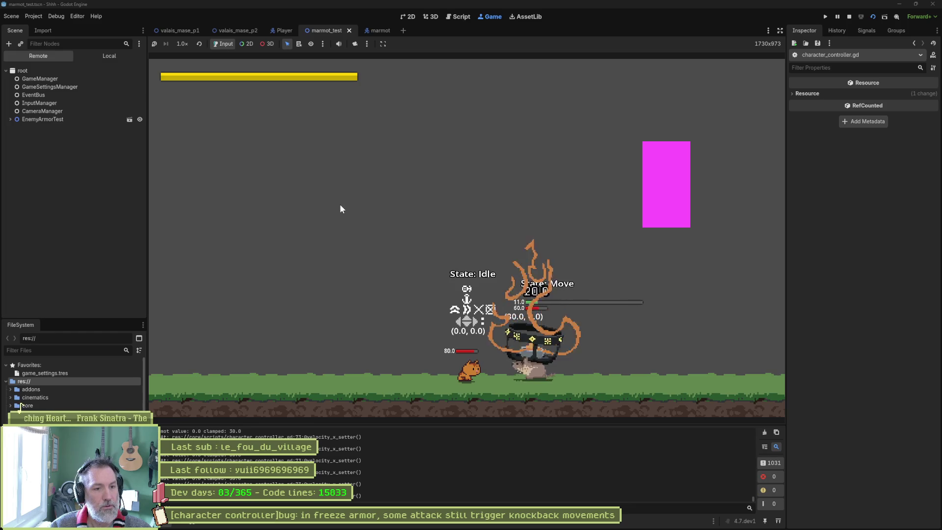
Step: Fight the enemy with light and heavy paw attacks, then stop the game
key(Right)
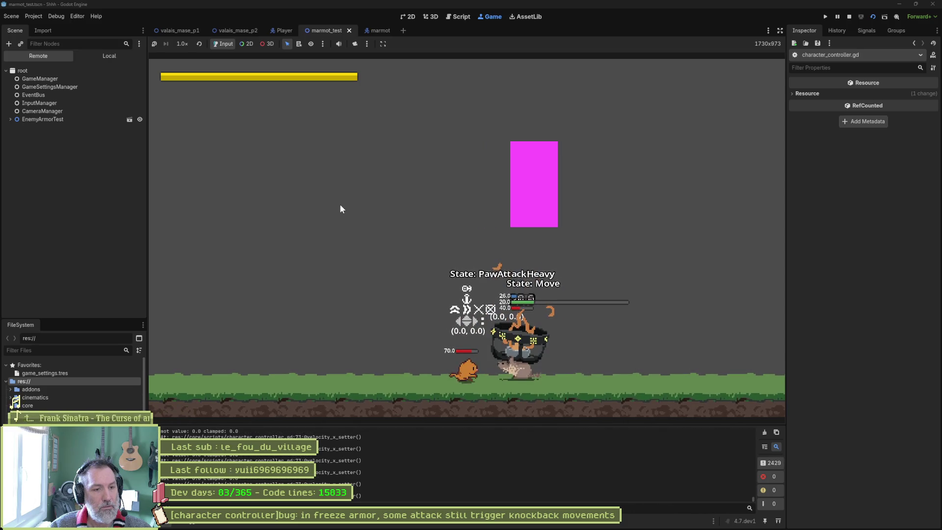
key(Left)
key(j)
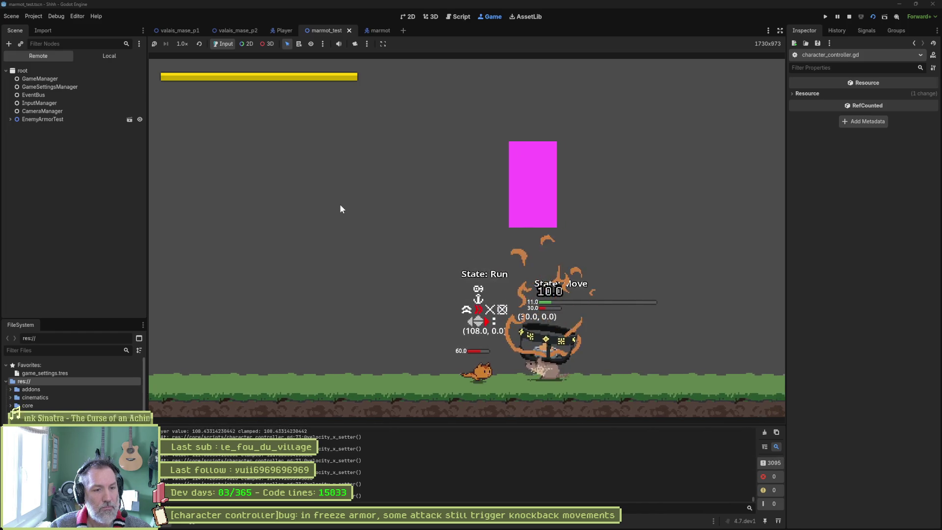
key(Left)
key(k)
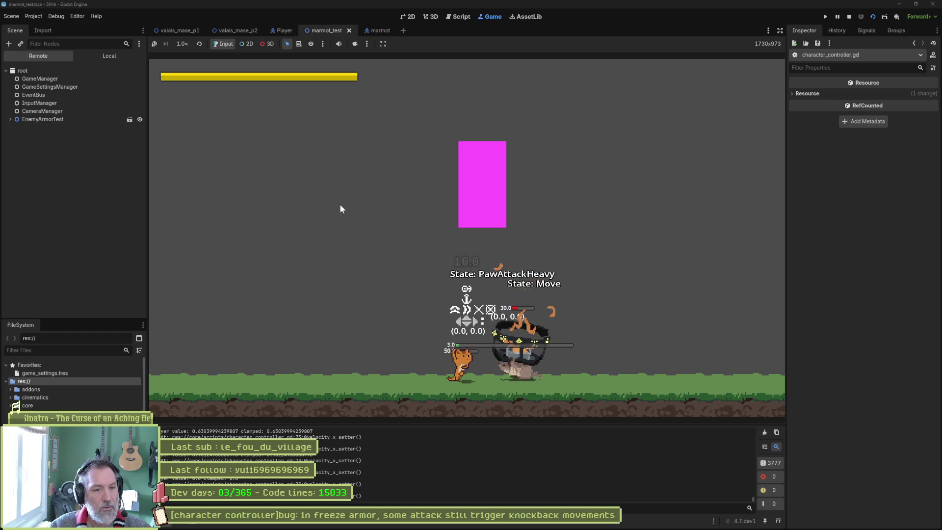
key(F8)
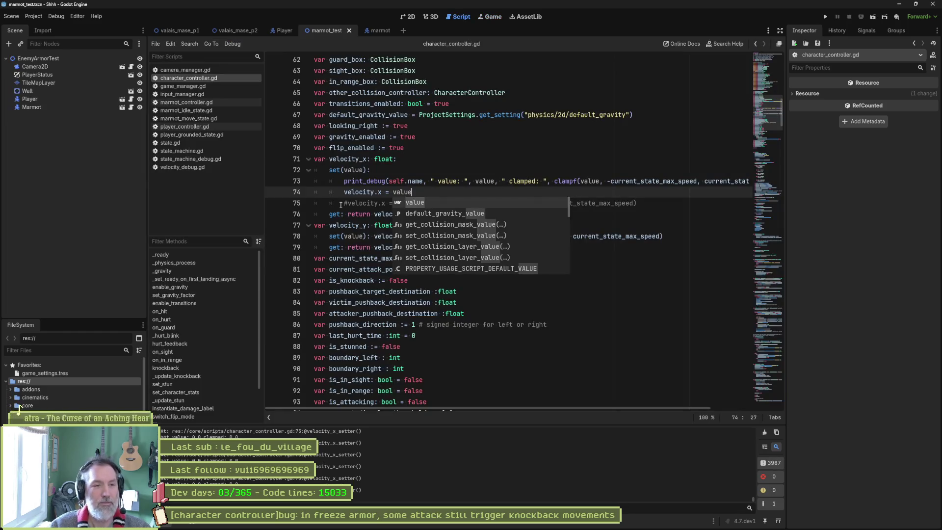
Step: Dismiss autocomplete, place the caret in line 73's clampf, and return to Gemini's explanation
key(Escape)
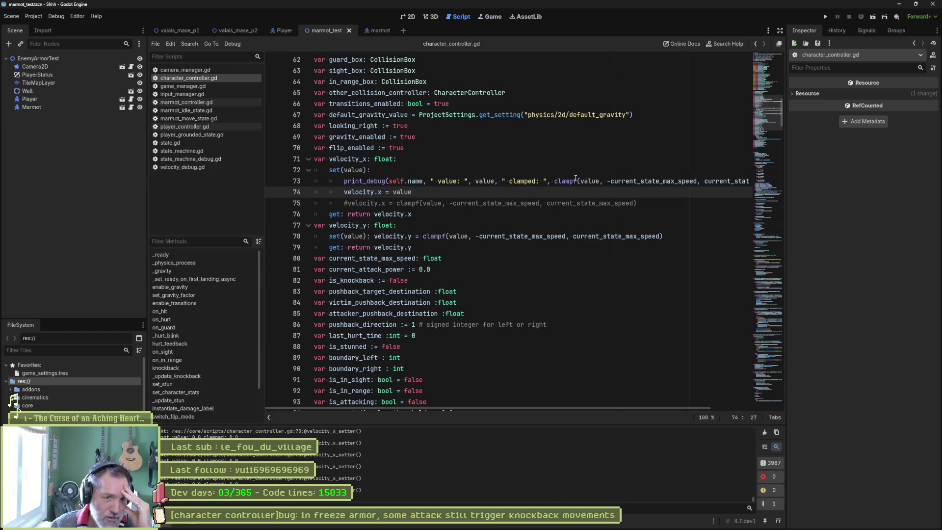
click(575, 181)
key(alt+Tab)
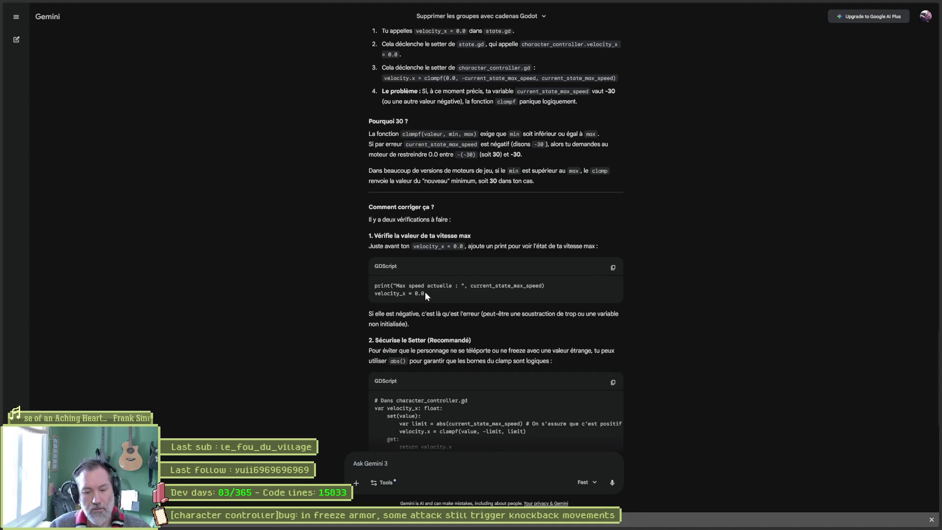
Step: Search the web for Godot clamp docs and open the Godot Forum clamp answer in background
key(ctrl+t)
text(godot docs)
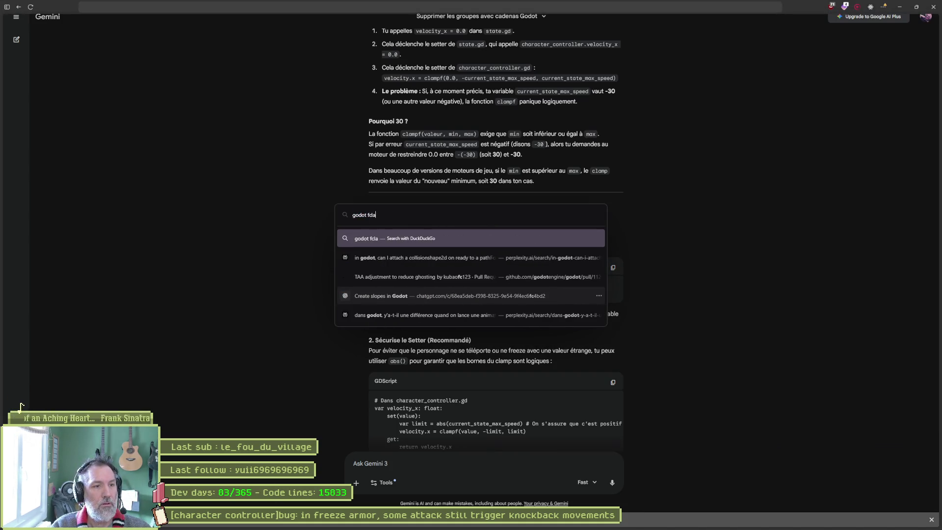
key(Return)
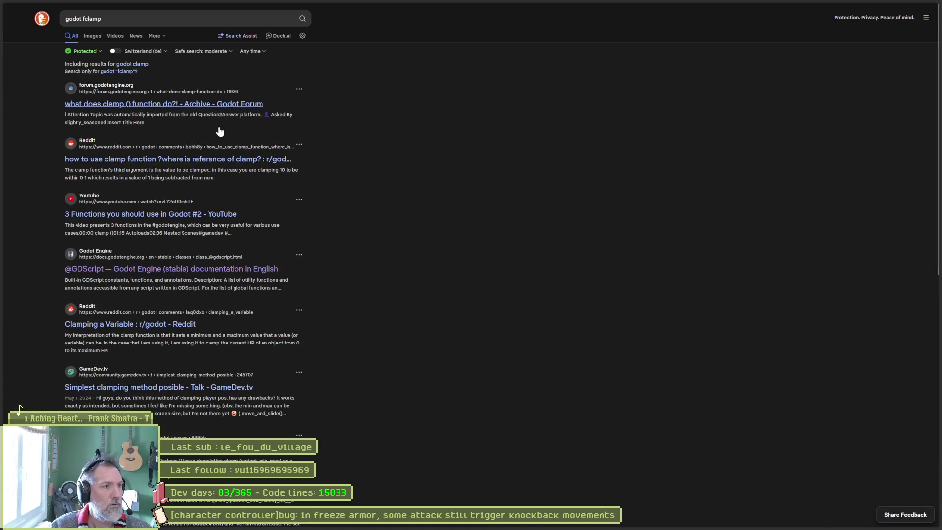
middle_click(206, 103)
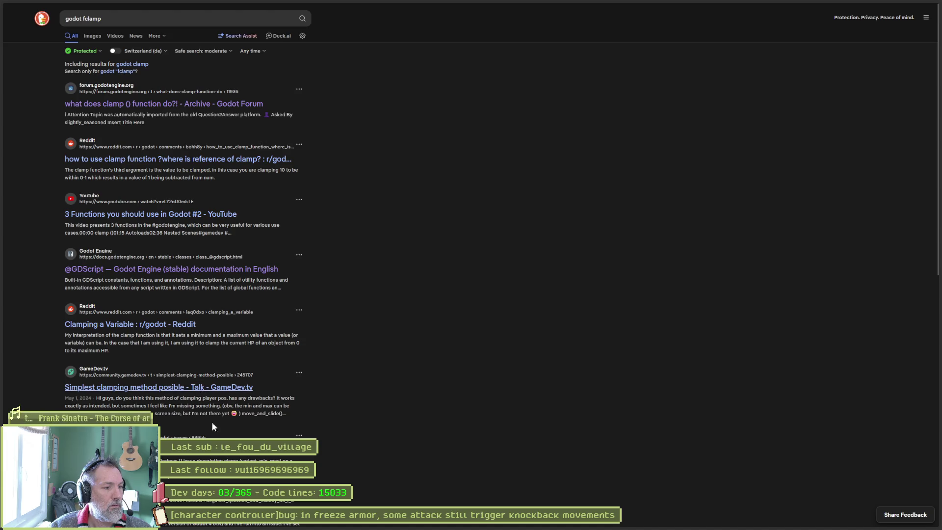
Step: Open the GitHub 'Using clamp' issue in a background tab and switch to it
scroll(334, 449, down, 3)
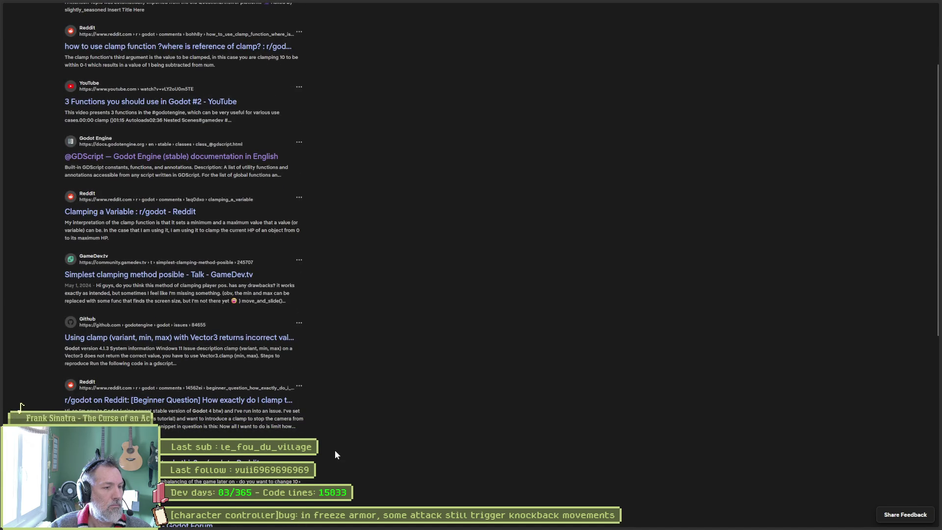
middle_click(289, 339)
mouse_move(4, 332)
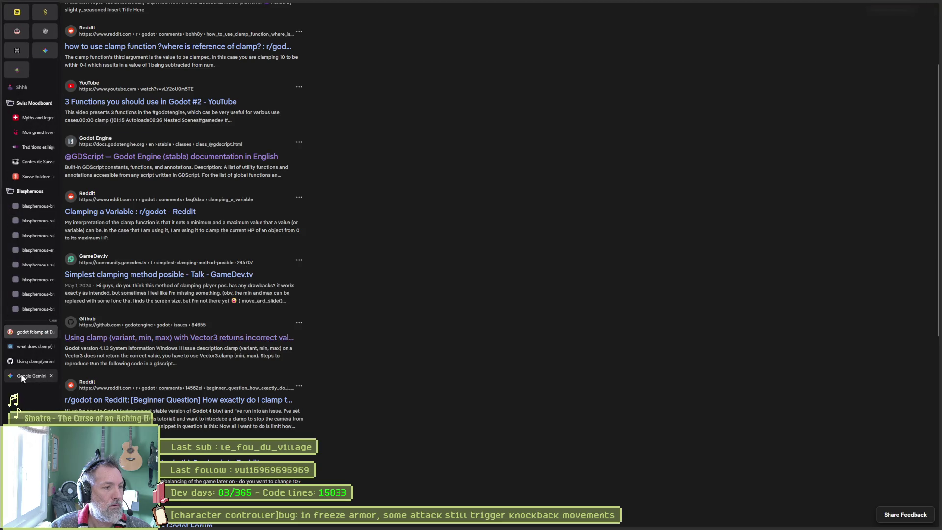
click(25, 362)
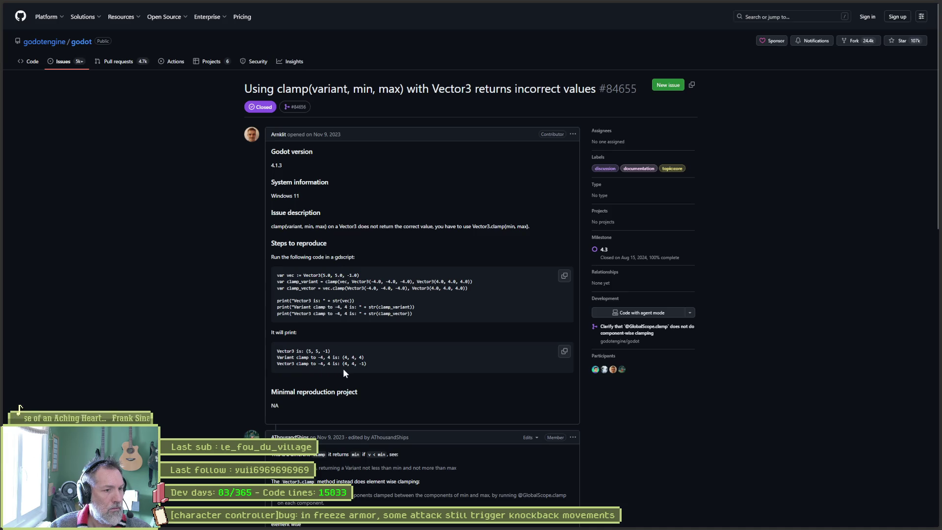
scroll(265, 399, down, 2)
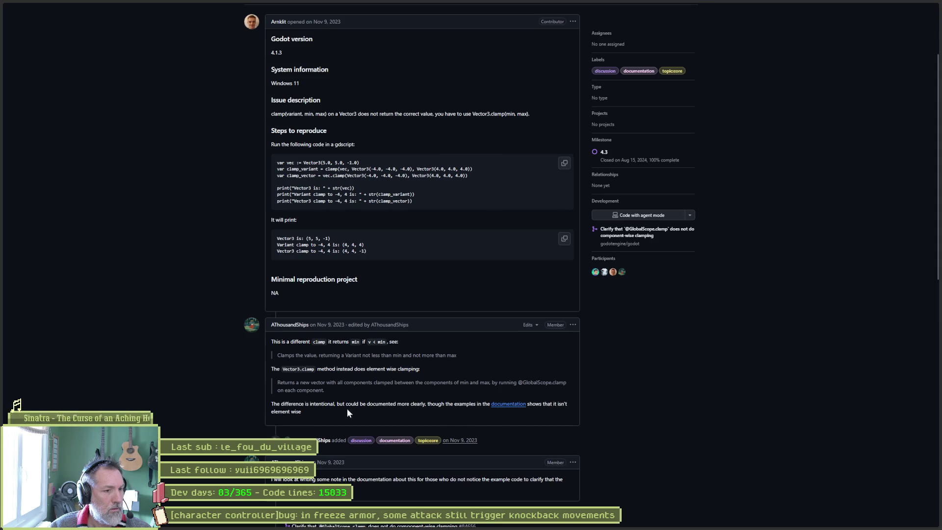
scroll(273, 396, down, 2)
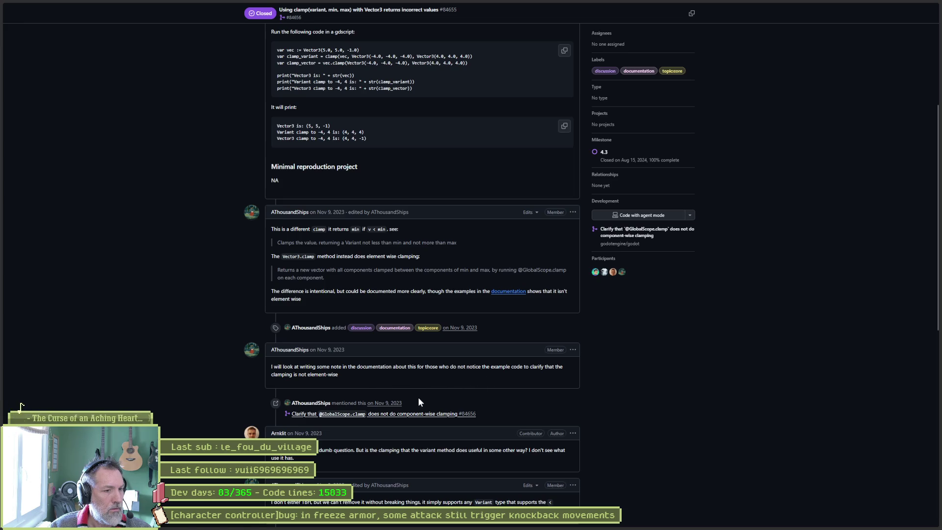
scroll(356, 429, down, 1)
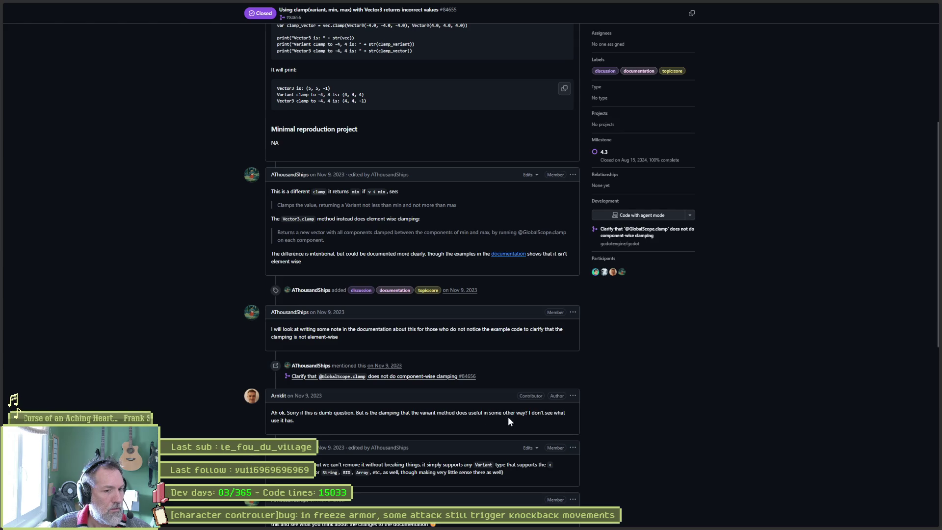
click(520, 260)
mouse_move(24, 119)
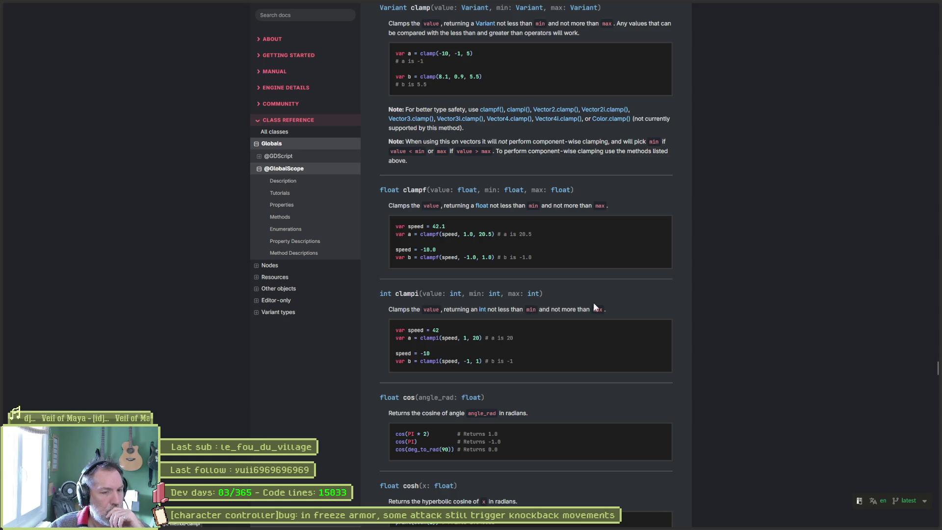
scroll(604, 321, down, 1)
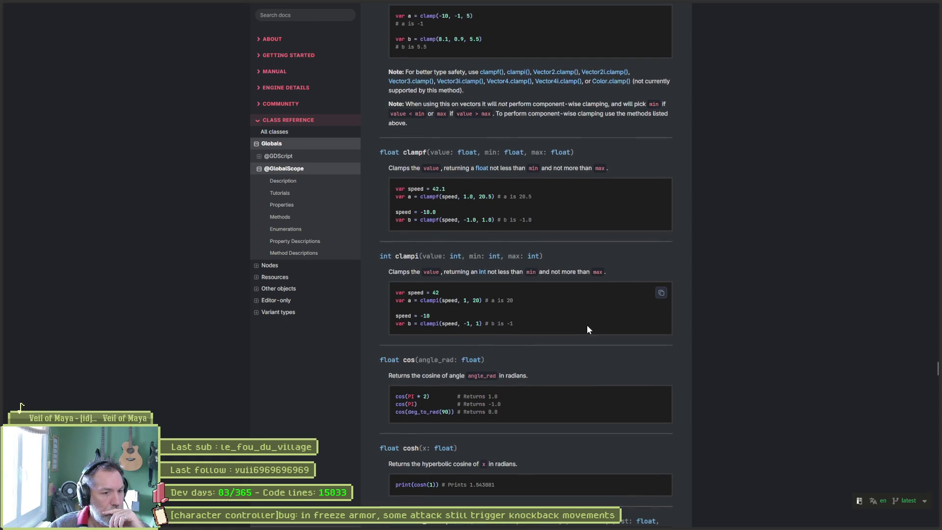
scroll(581, 327, down, 1)
scroll(578, 327, down, 1)
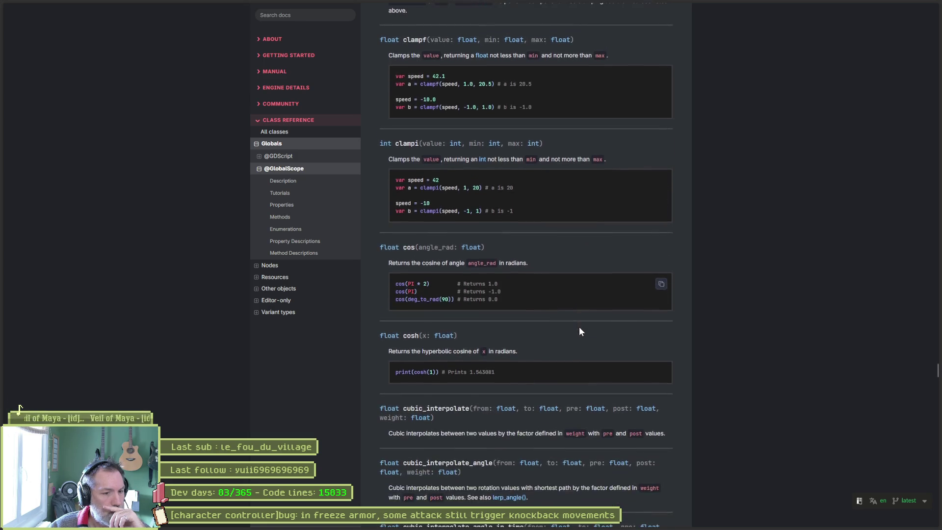
scroll(577, 330, up, 2)
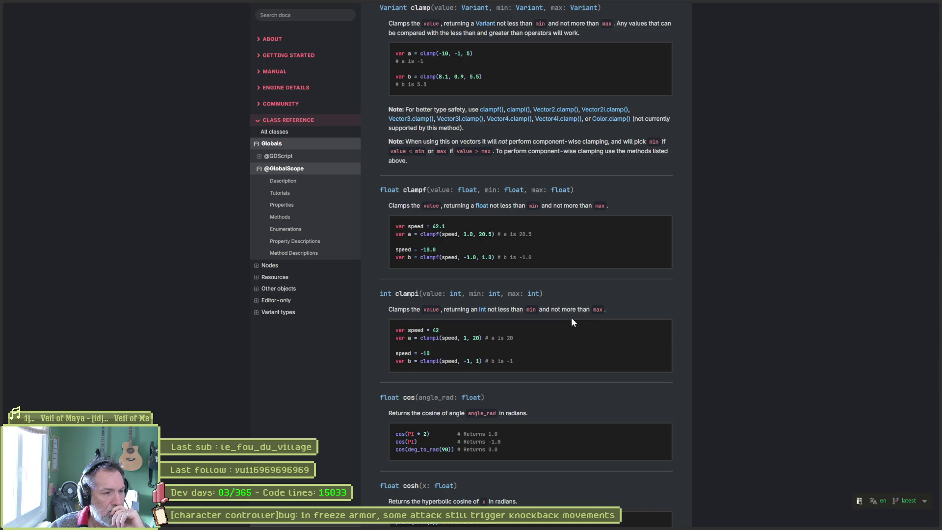
scroll(573, 294, up, 3)
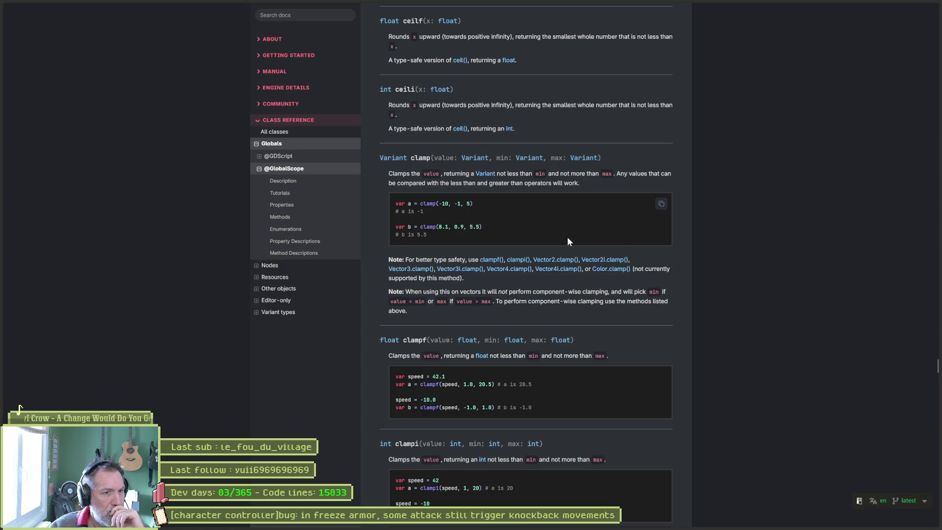
mouse_move(3, 205)
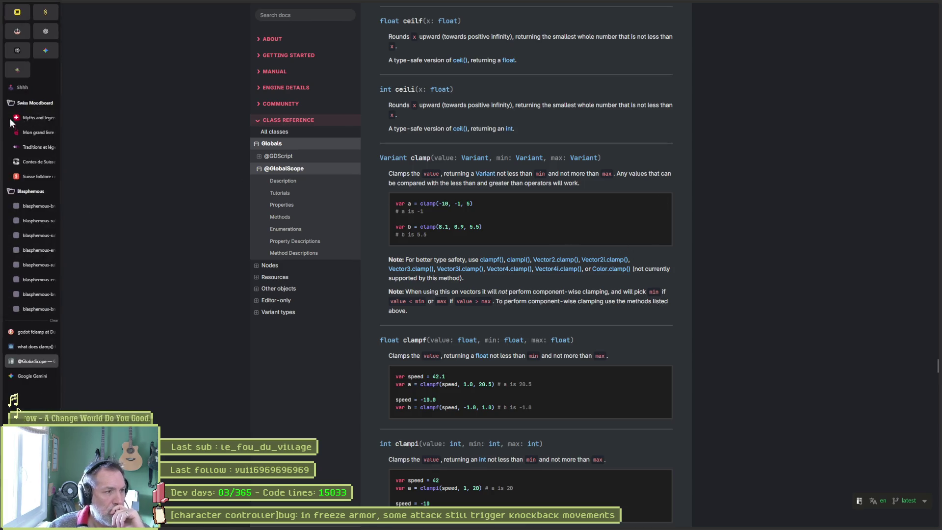
Step: Ask Gemini in French whether clamp returns a value already inside the range unchanged
click(24, 70)
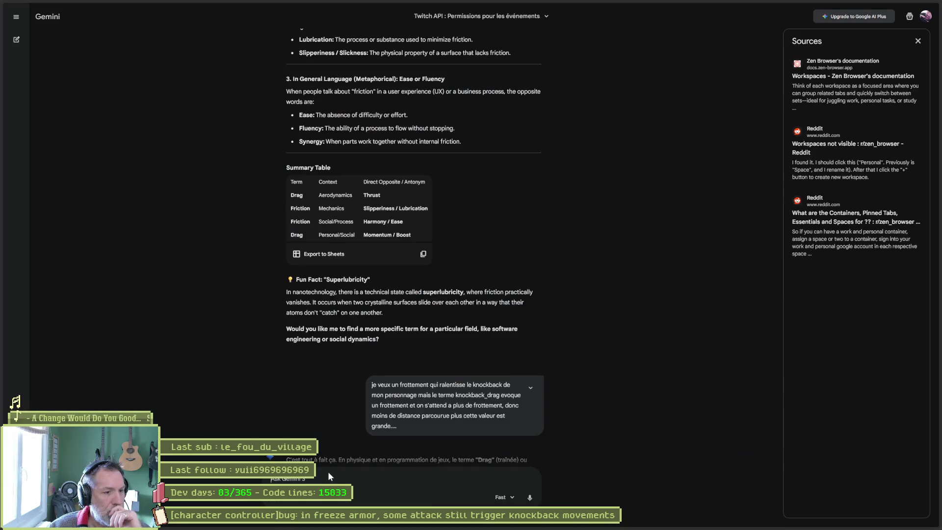
text(si ma v)
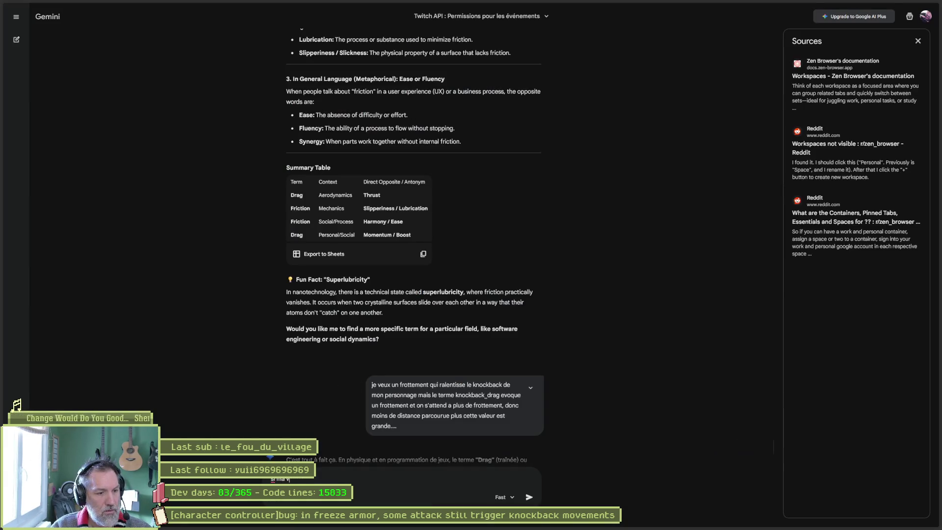
text(aleur est à l-interieur)
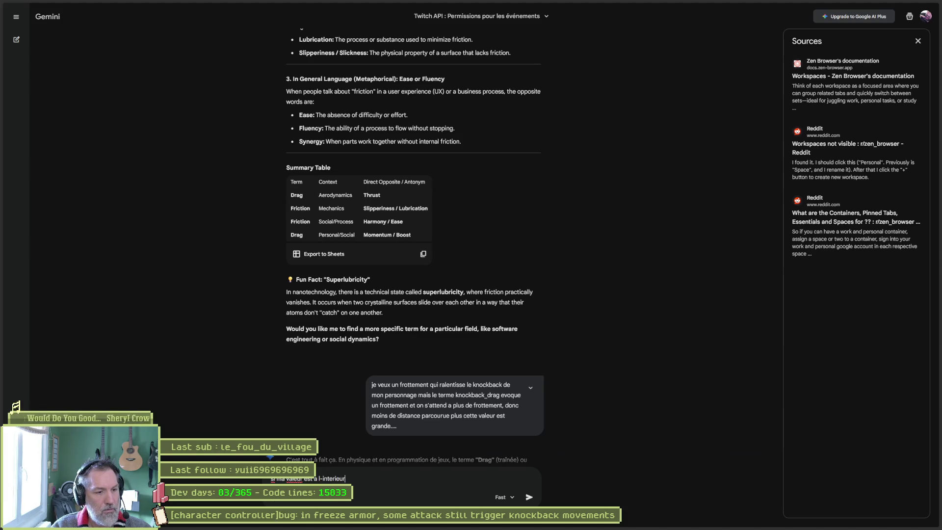
key(ctrl+BackSpace)
text(interieur des limites d)
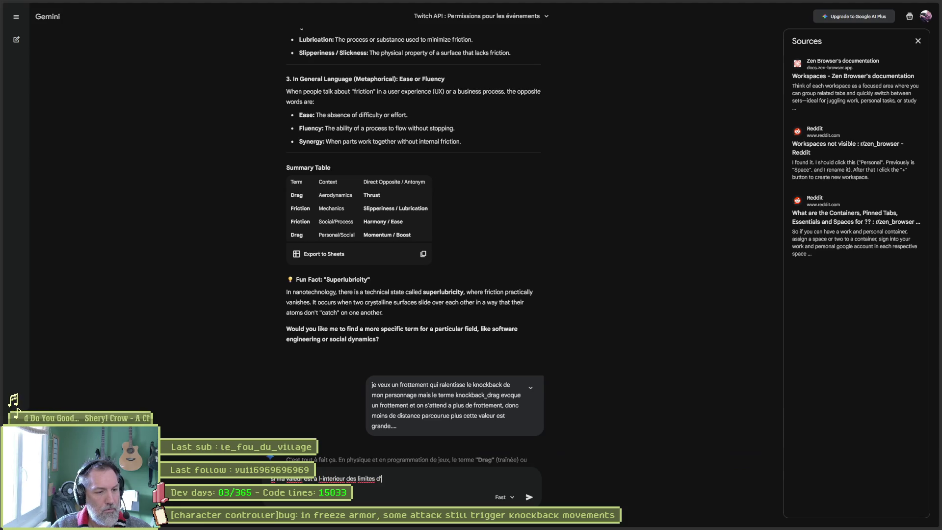
text(, je dois)
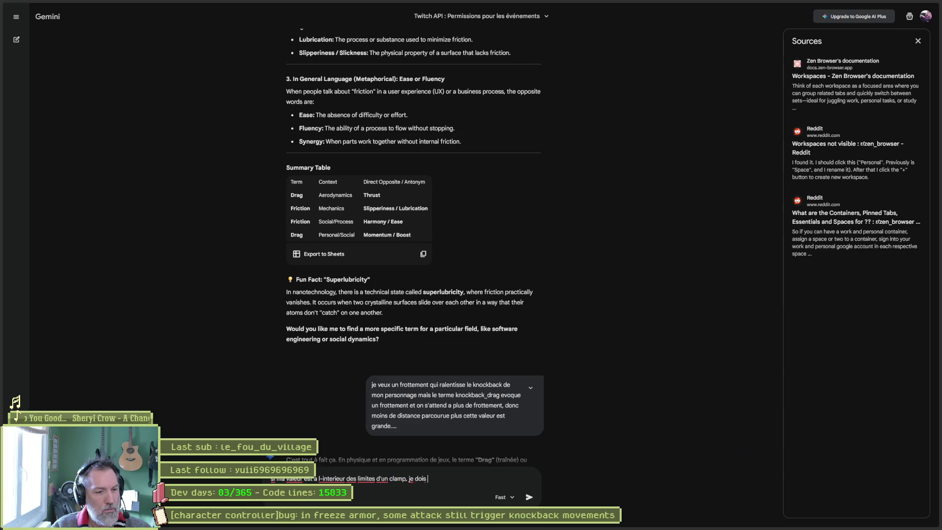
text(er ma valeur telle quelle non ?)
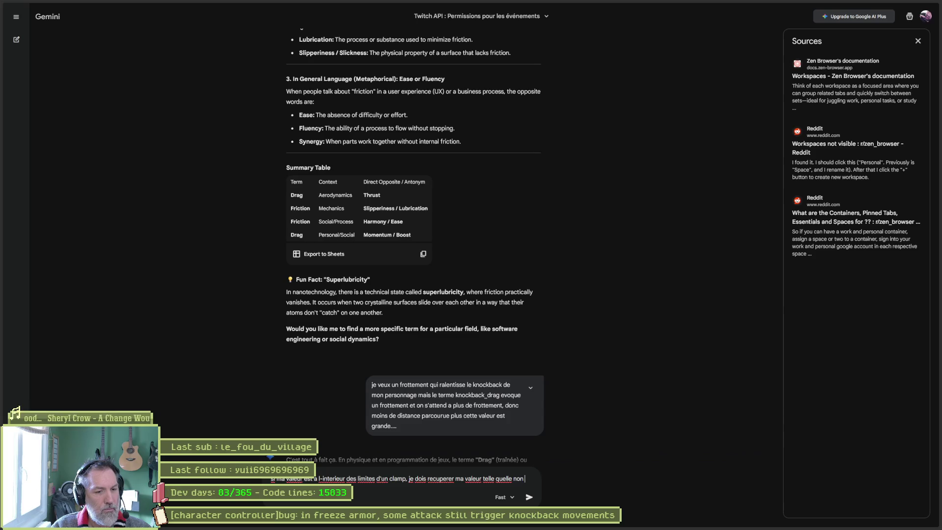
key(Return)
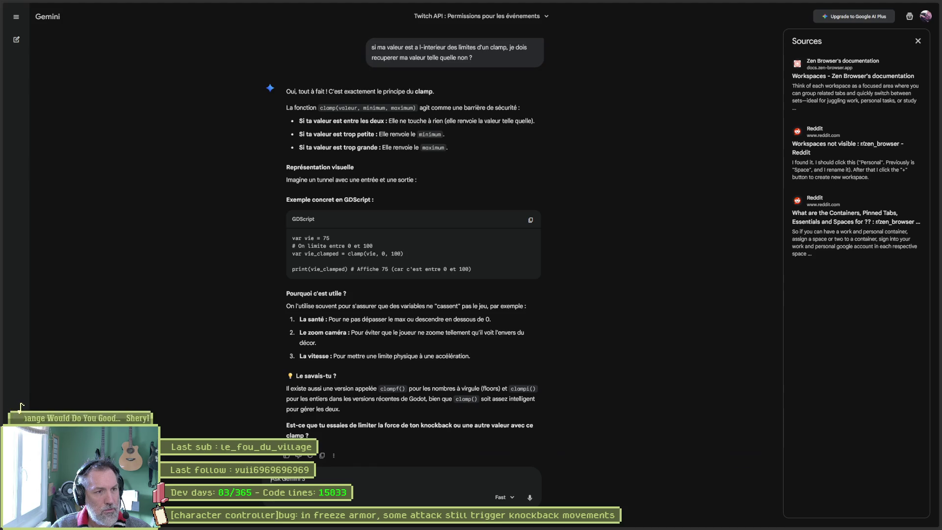
Step: Ask why Godot's clampf returns max when given 0.0 between -30 and +30
text(pourquoi clampf de godot me ren)
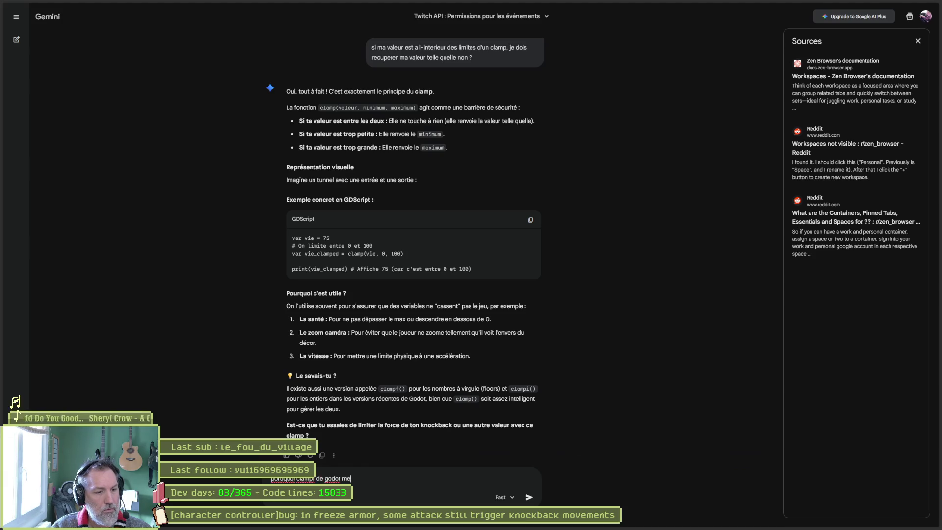
text(voie max)
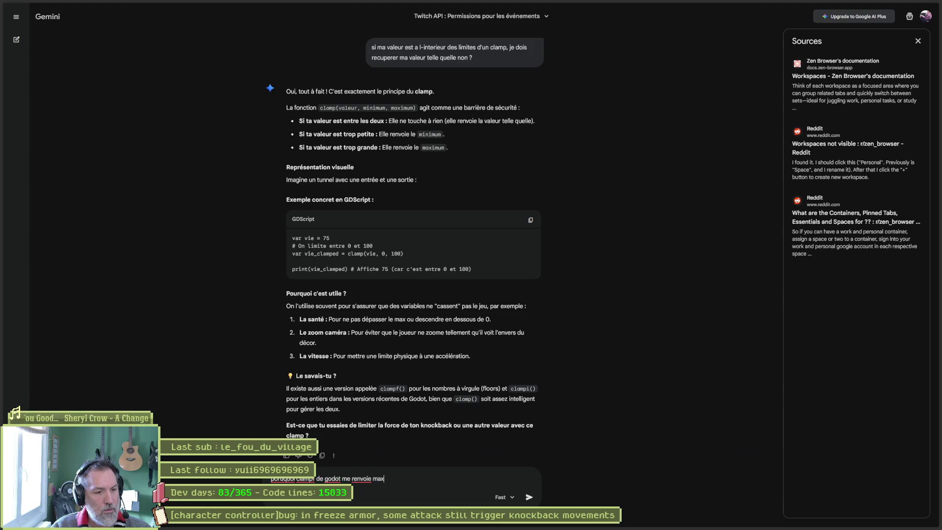
text( alors que je lui donne 0.)
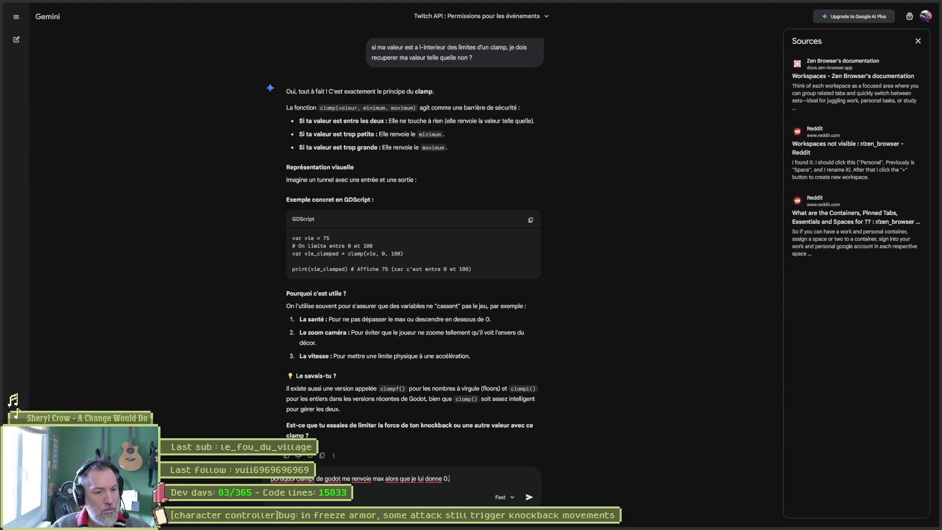
text(0 comme valeur d)
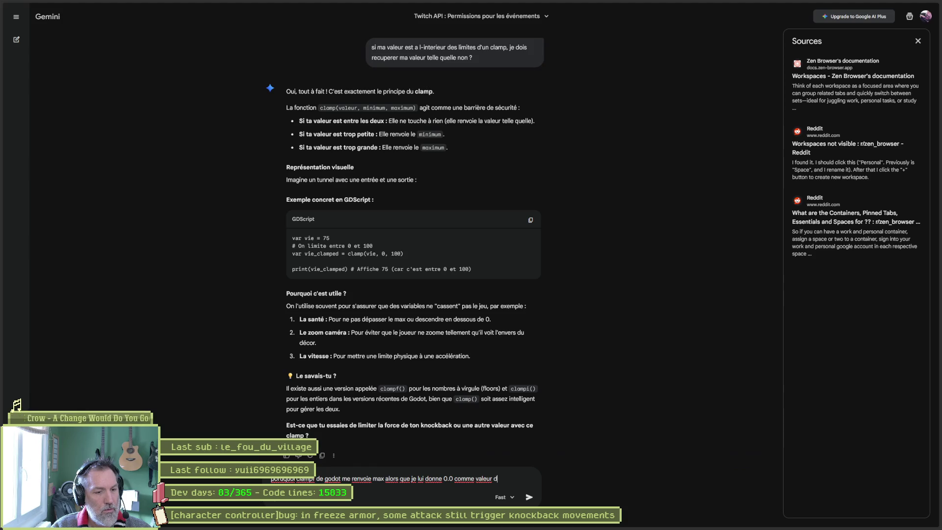
key(BackSpace)
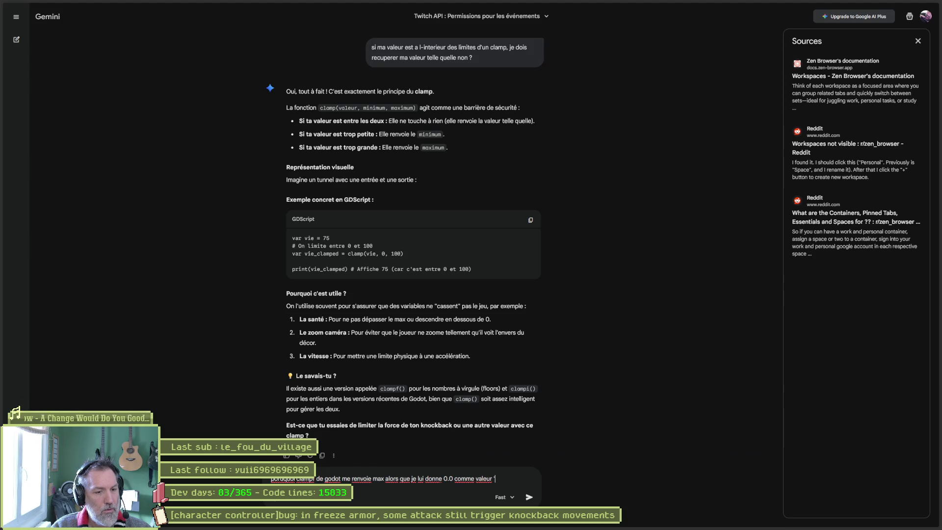
text(a clampentre -30 et)
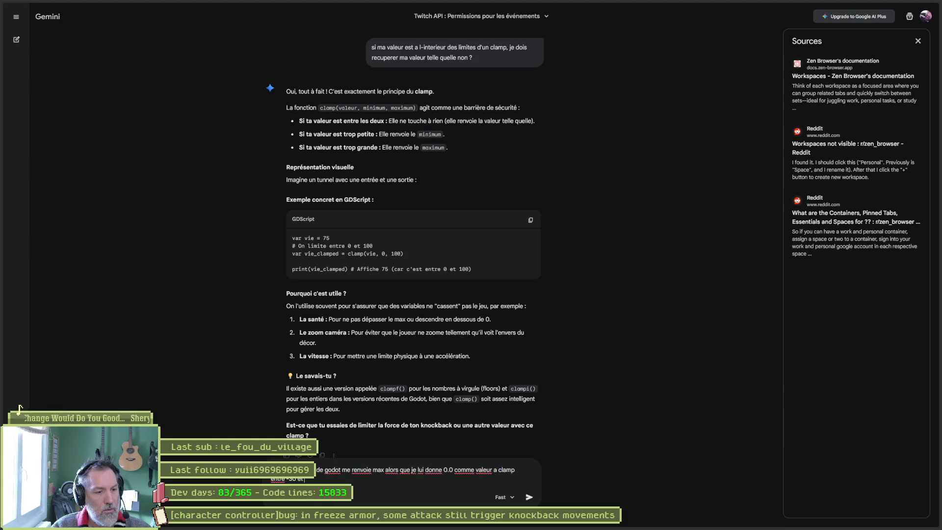
text( +30)
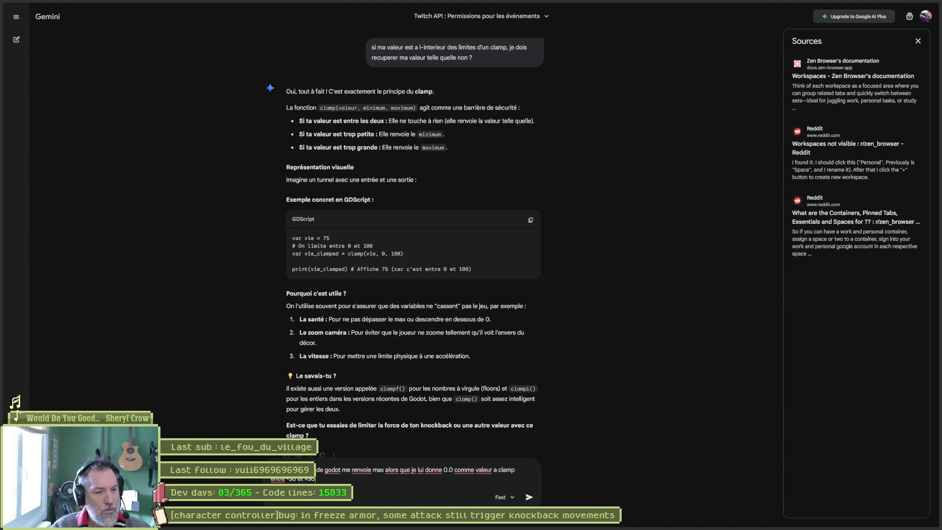
key(Return)
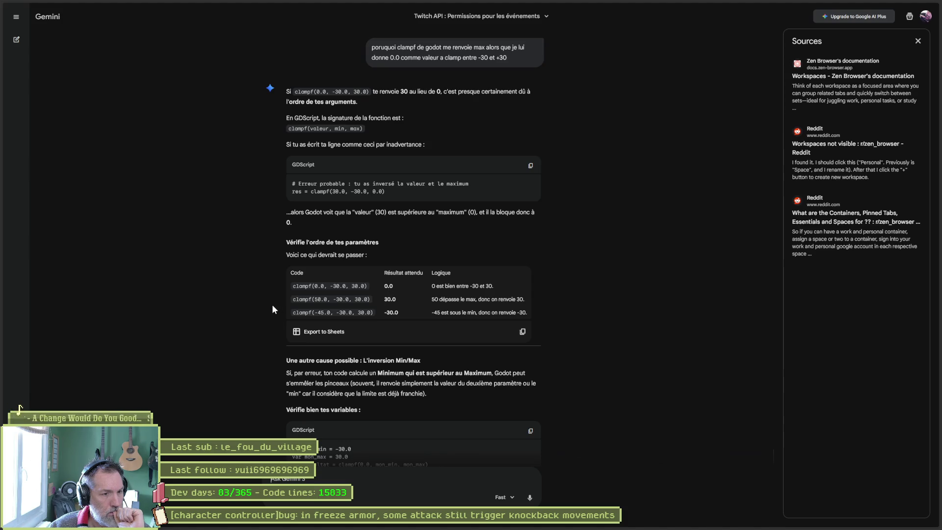
Step: Read Gemini's reply about swapped clampf arguments, then return to the Godot editor
scroll(273, 306, down, 2)
scroll(273, 308, down, 1)
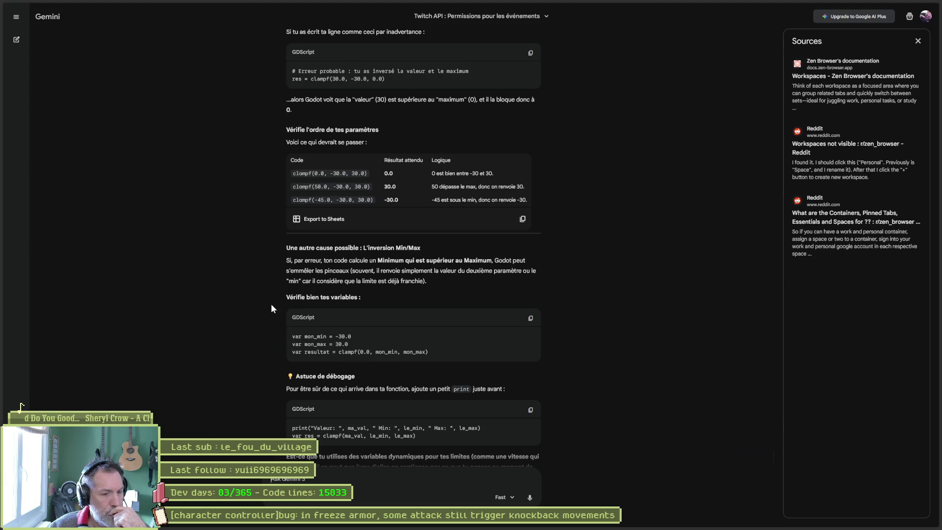
scroll(270, 304, down, 1)
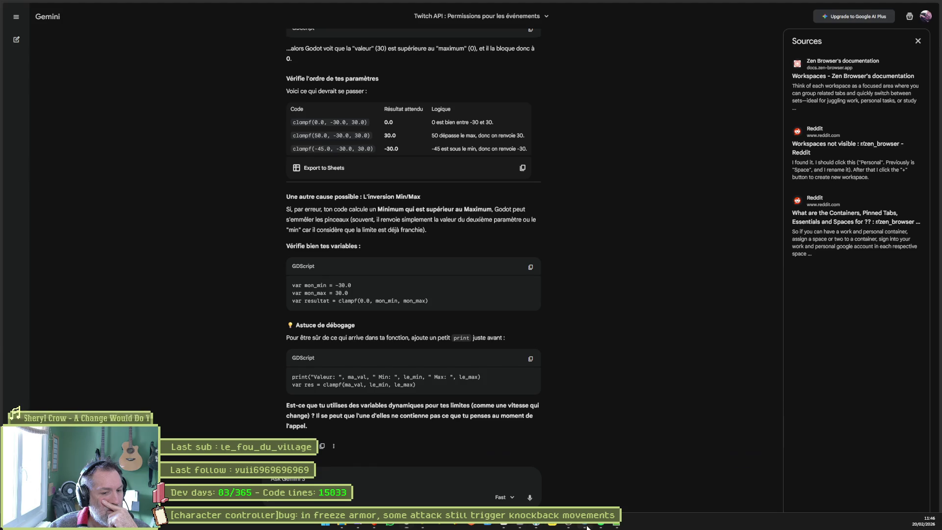
click(586, 524)
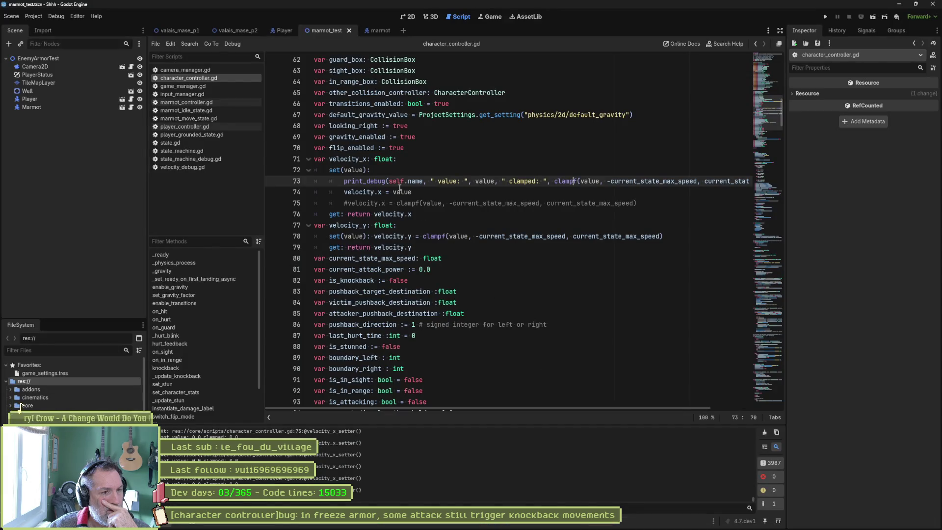
Step: Select the value arguments of line 73's debug print and run the game again
drag(437, 181, 495, 181)
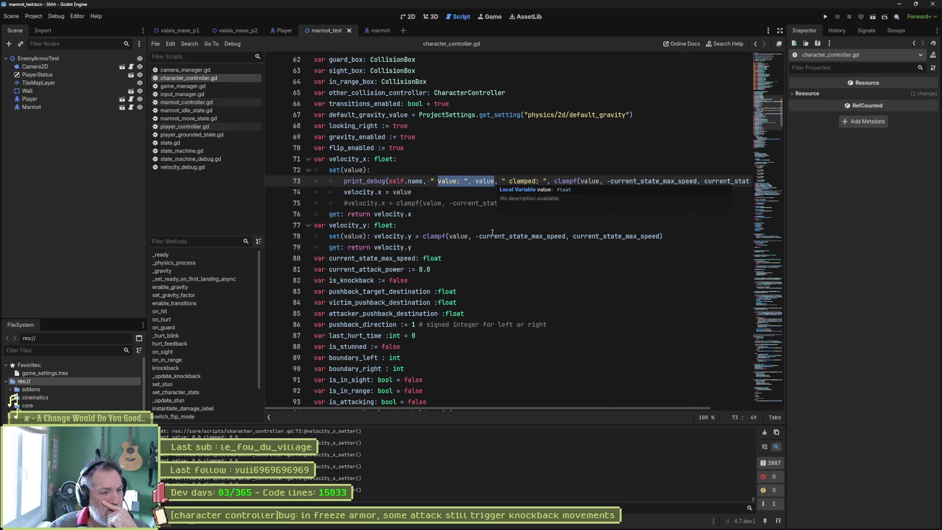
mouse_move(752, 498)
mouse_down()
mouse_move(754, 409)
mouse_move(760, 453)
mouse_move(745, 495)
mouse_up()
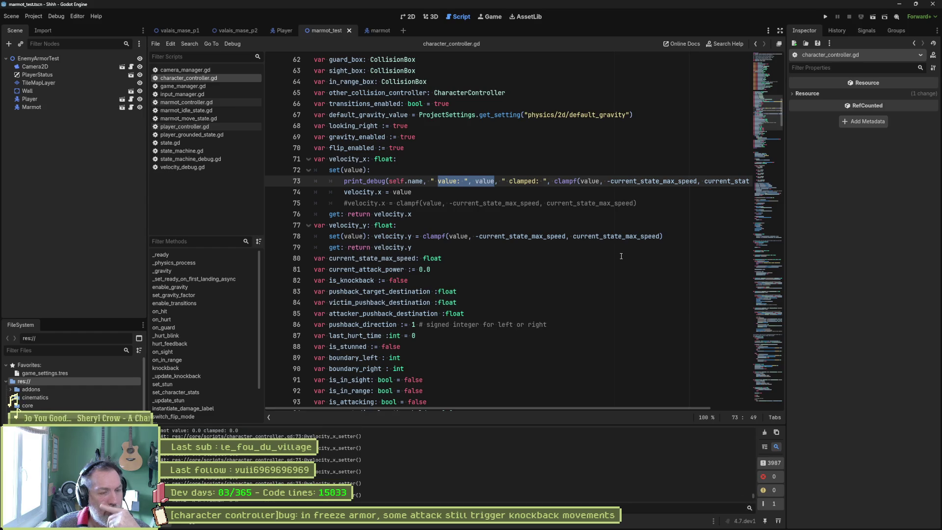
key(F6)
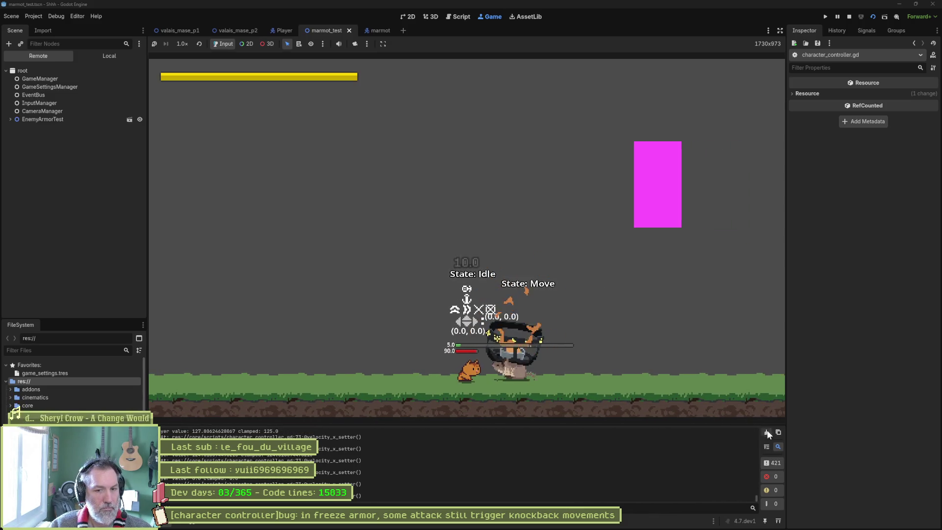
Step: Trigger paw attacks in the running game, clearing the output log between tests, and bring back character_controller.gd
click(680, 364)
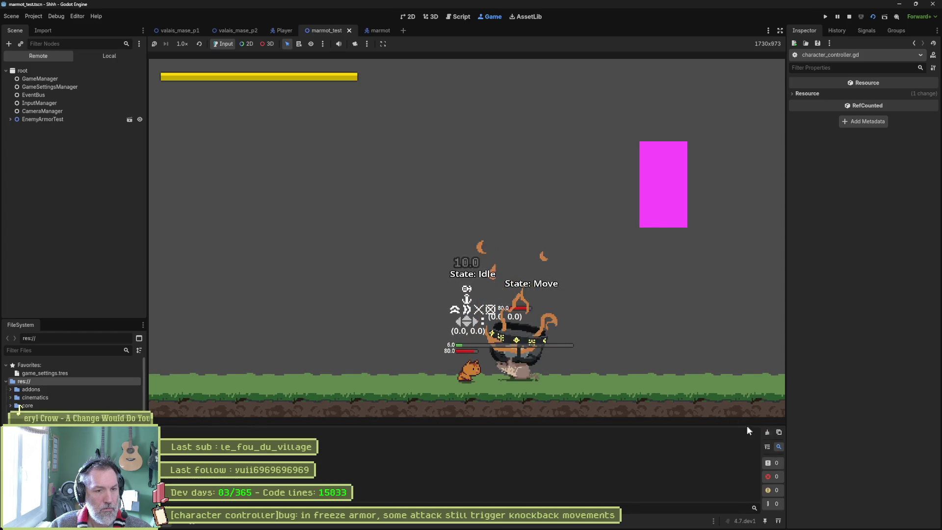
click(658, 376)
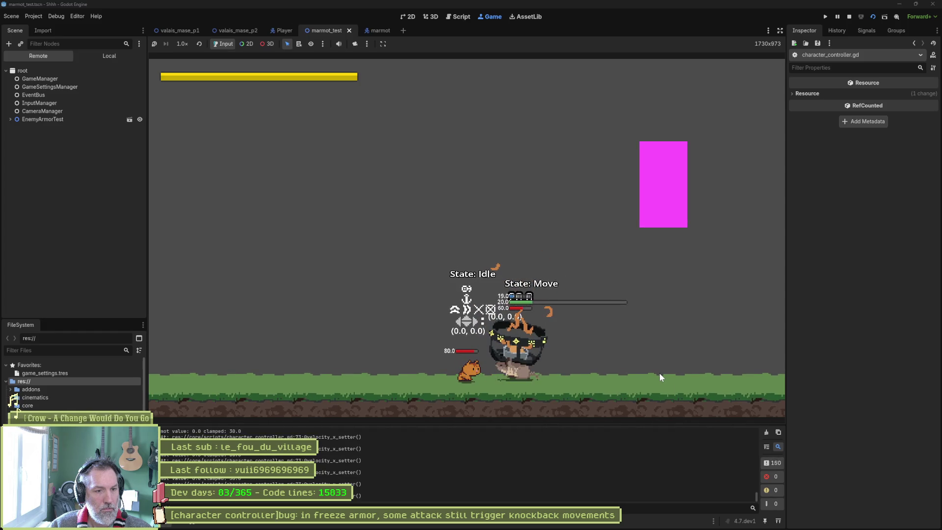
click(767, 434)
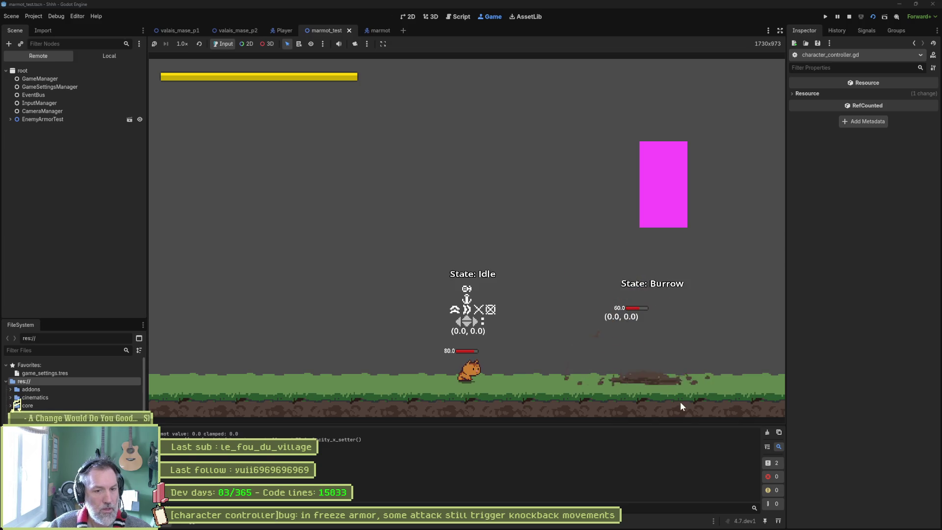
click(767, 431)
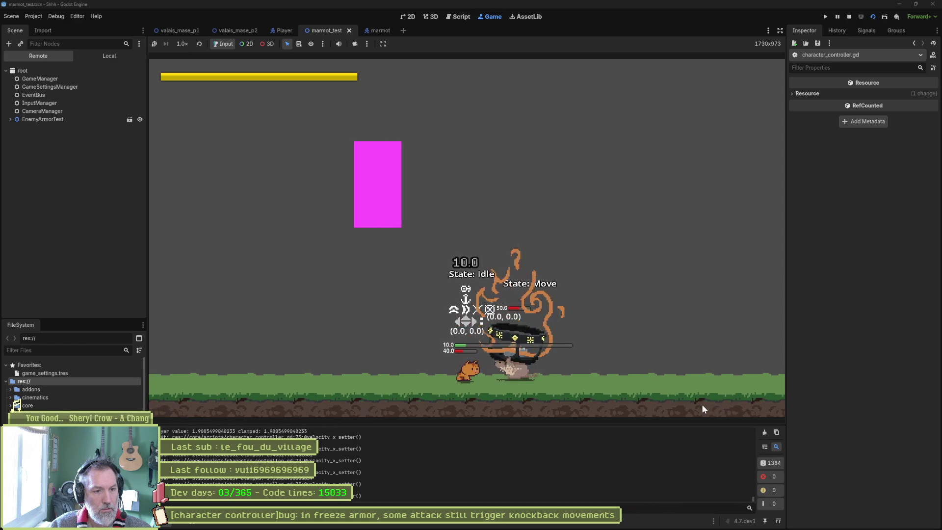
click(765, 433)
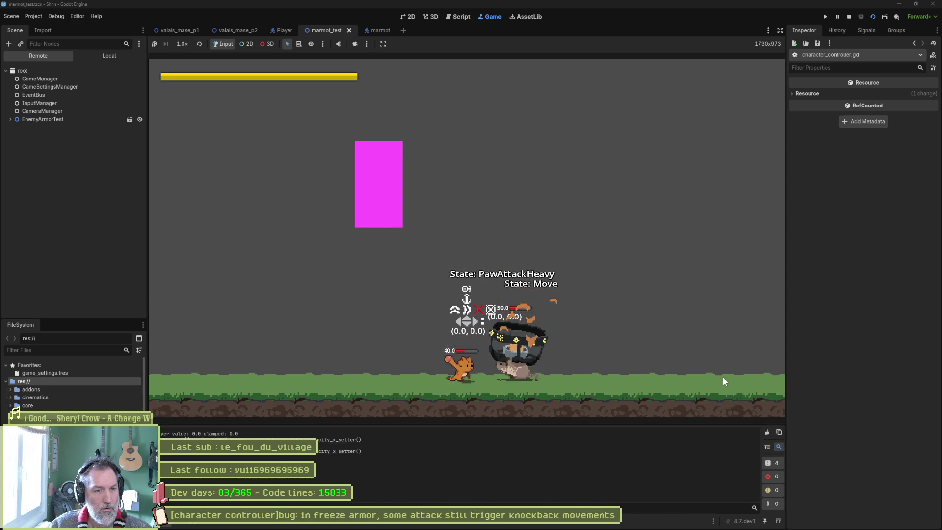
key(ctrl+F3)
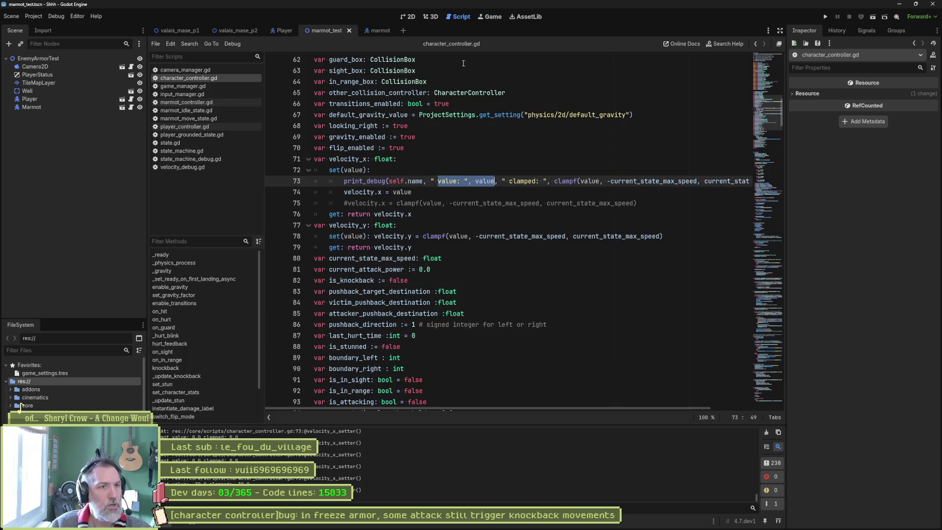
Step: Comment out the plain velocity.x = value line and re-enable the clampf assignment in the setter
click(429, 191)
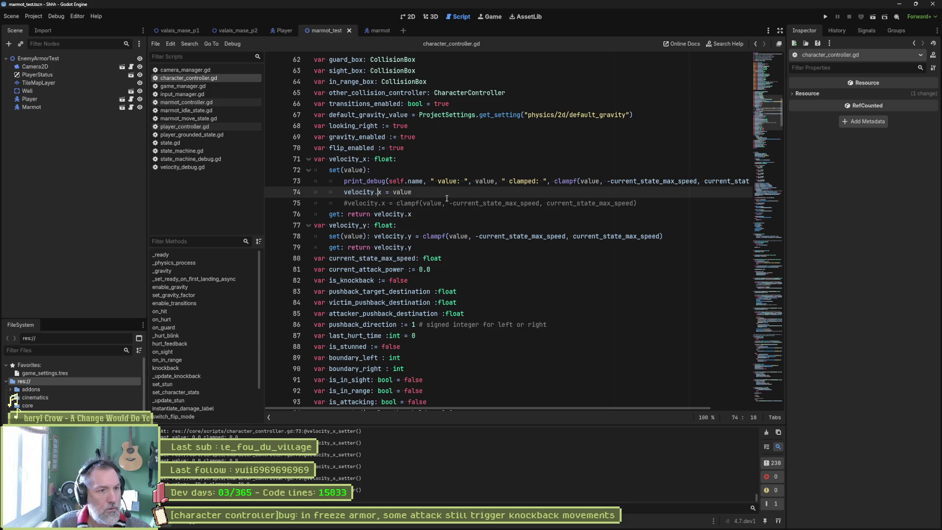
key(ctrl+k)
key(Down)
key(ctrl+k)
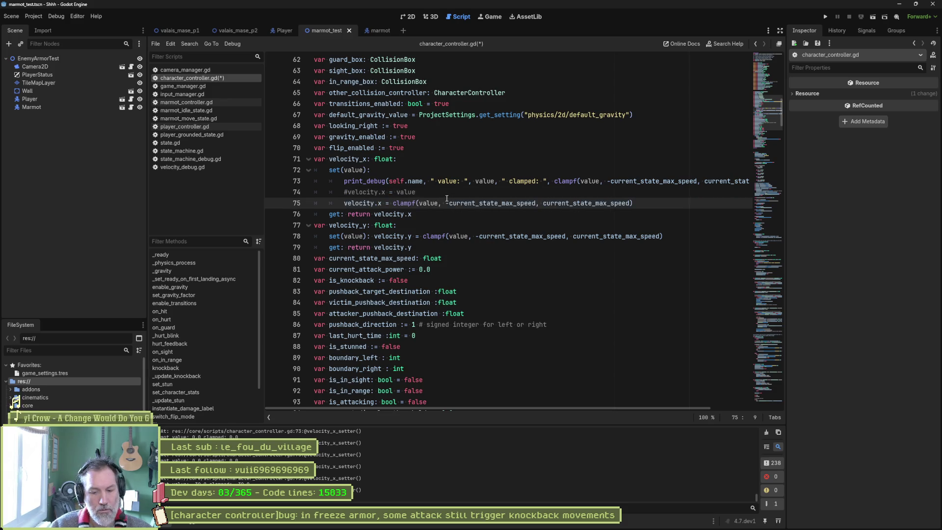
Step: Run the test scene with F6, clear the output, attack, and return to character_controller.gd
key(F6)
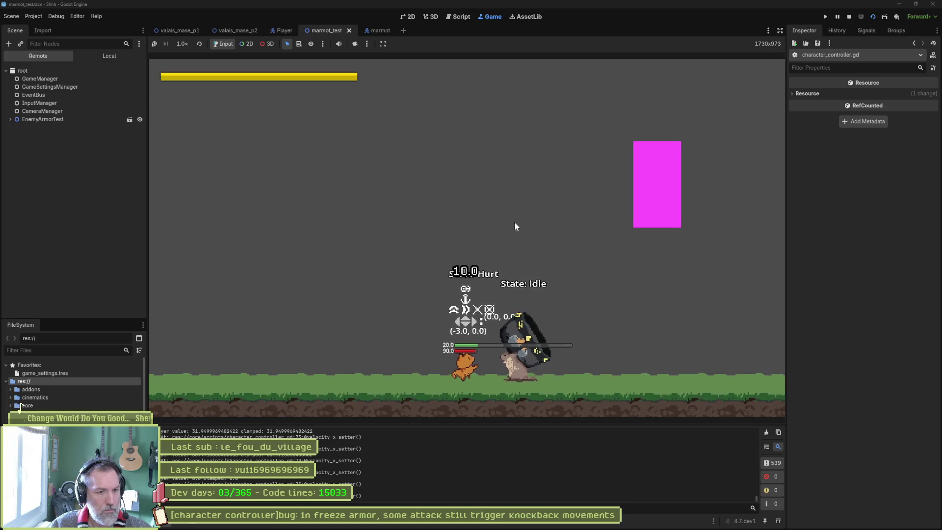
click(765, 432)
click(678, 355)
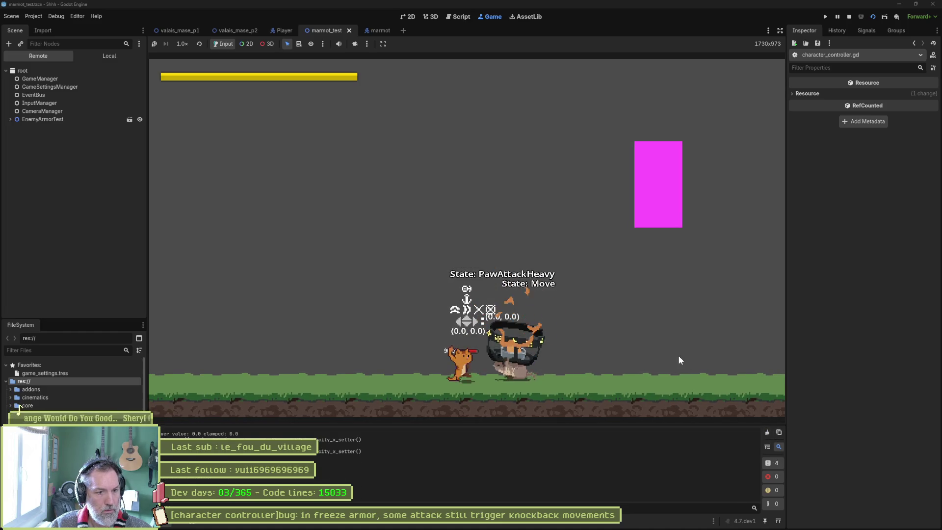
key(ctrl+F3)
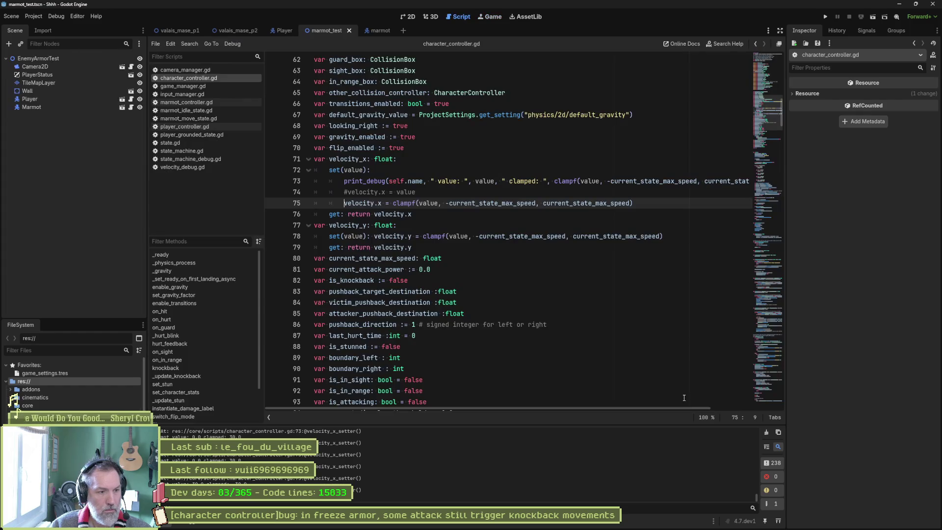
Step: Delete the commented-out plain velocity.x assignment line from the velocity_x setter
drag(757, 500, 749, 419)
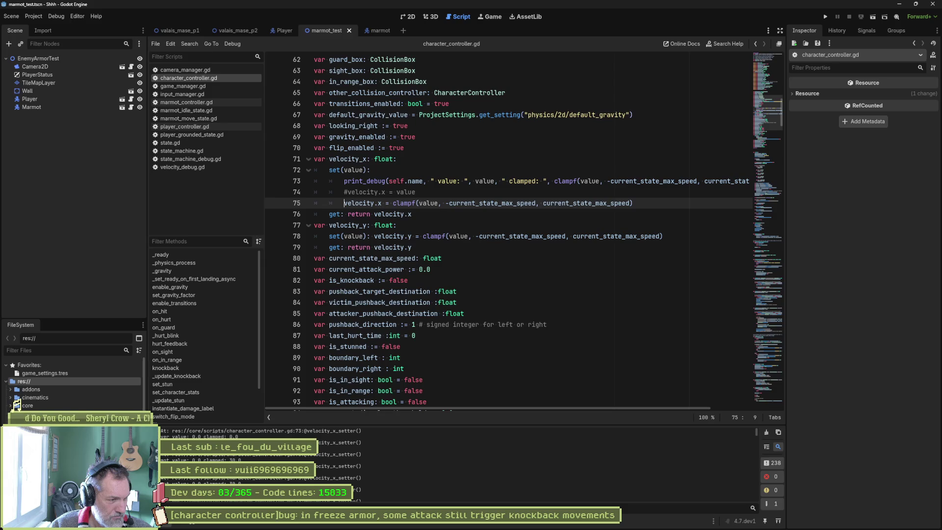
drag(171, 460, 241, 460)
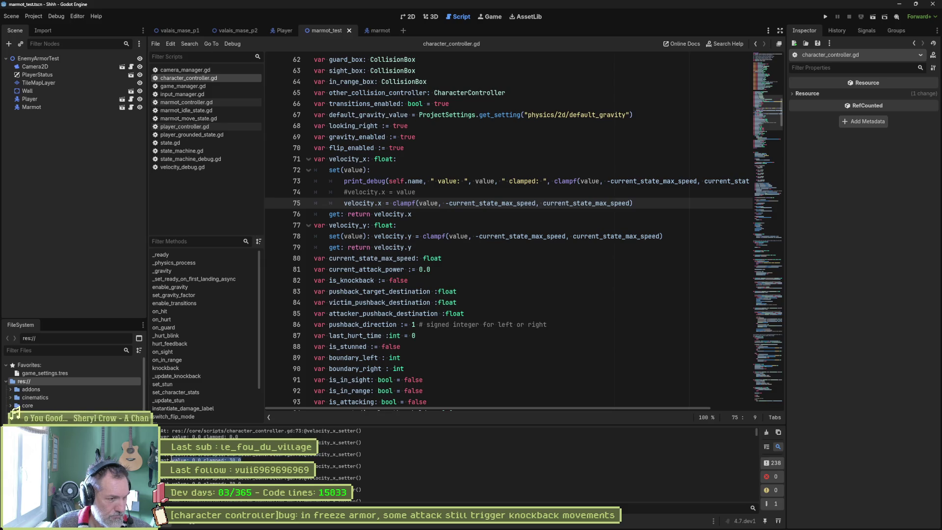
click(382, 203)
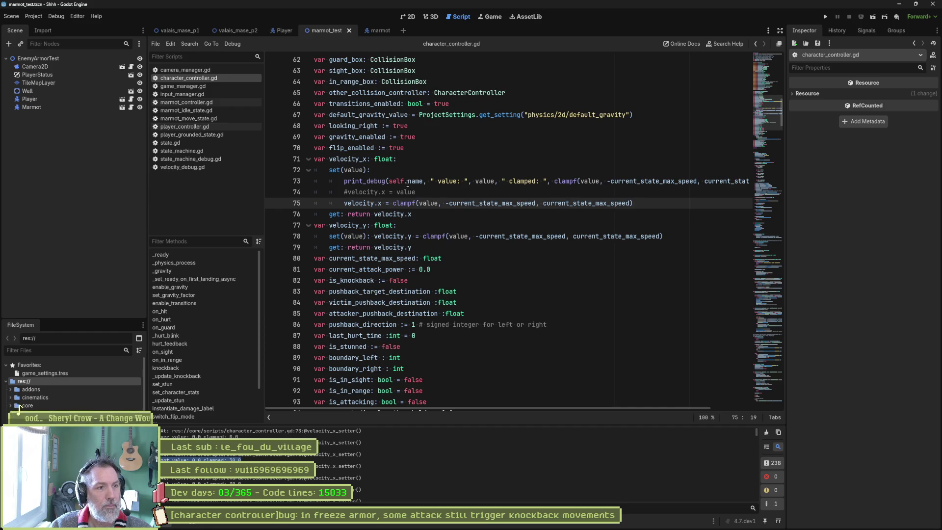
click(539, 193)
key(ctrl+shift+k)
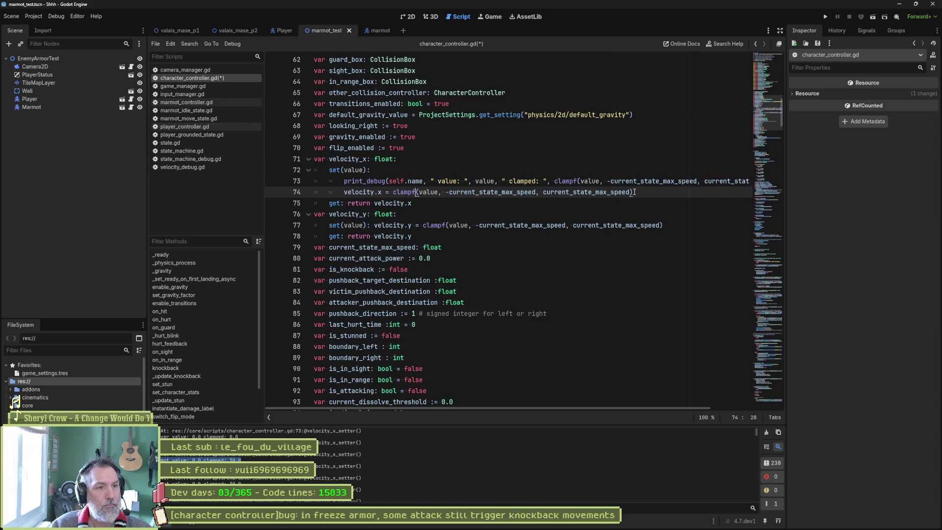
Step: Copy the whole velocity_x setter block and paste it into the Gemini prompt
mouse_move(634, 192)
mouse_down()
mouse_move(500, 191)
mouse_move(294, 160)
mouse_up()
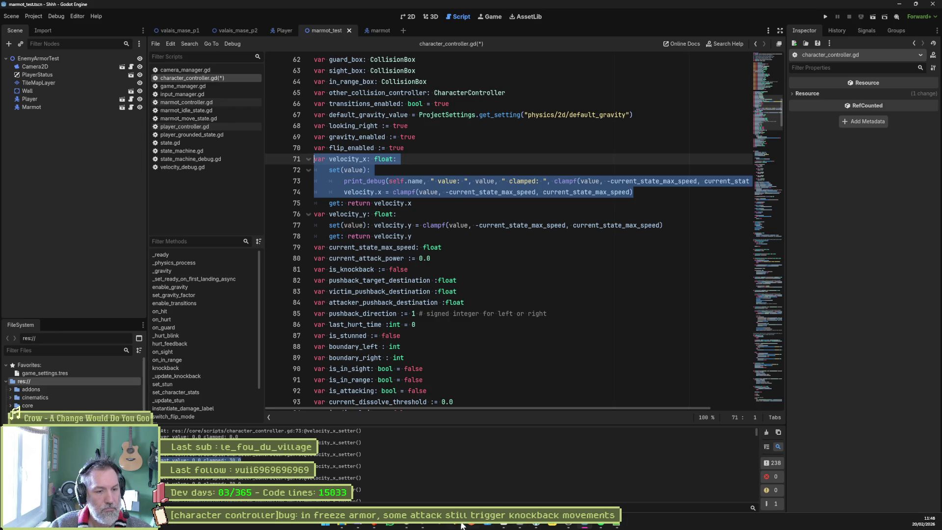
click(407, 524)
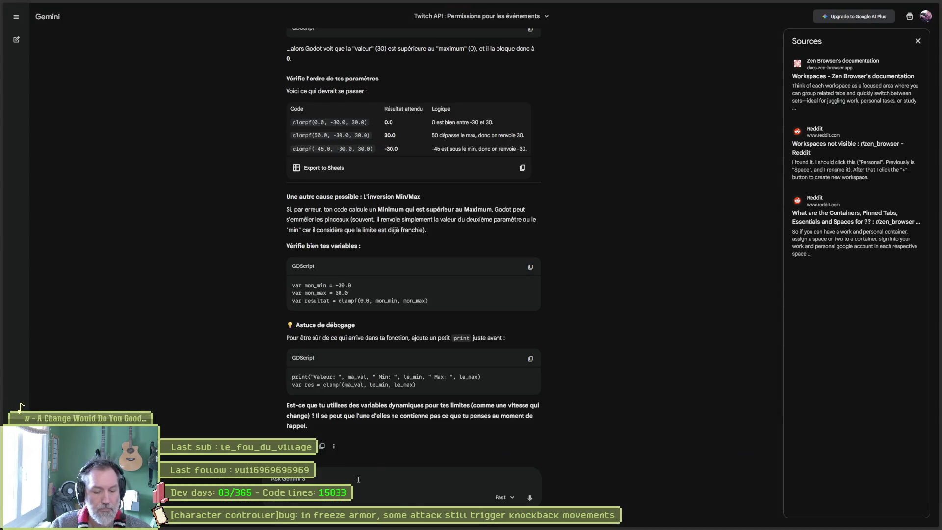
key(ctrl+v)
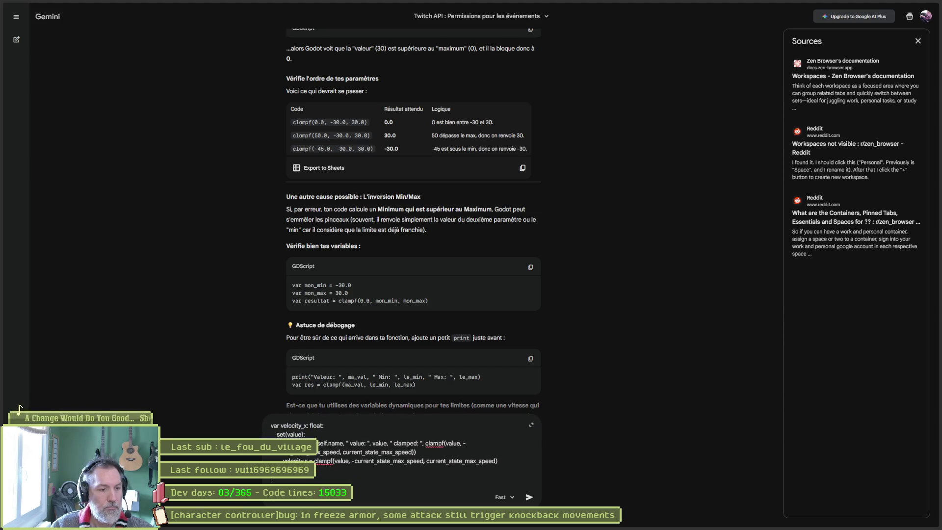
Step: Send Gemini the 'value 0.0 clamped 30.0' log line with the note 'in armure c', then return to Godot
key(alt+Tab)
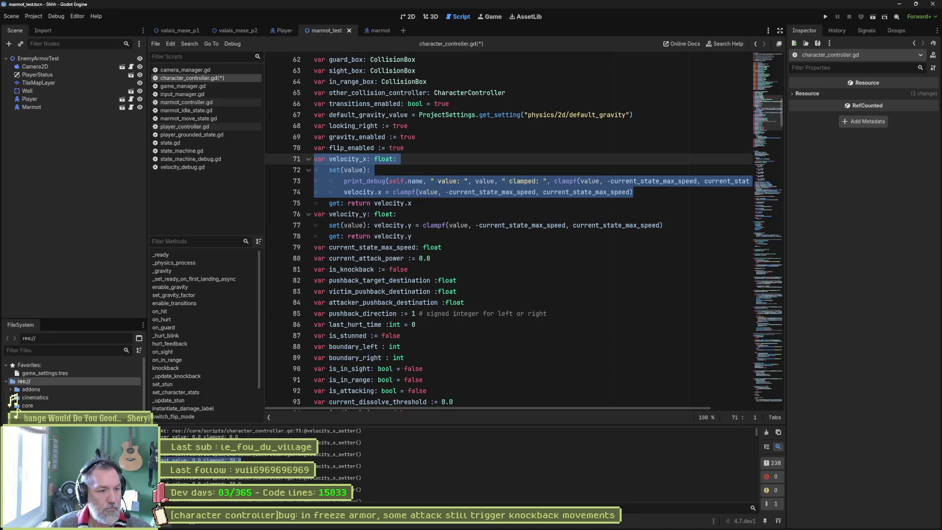
drag(242, 460, 162, 459)
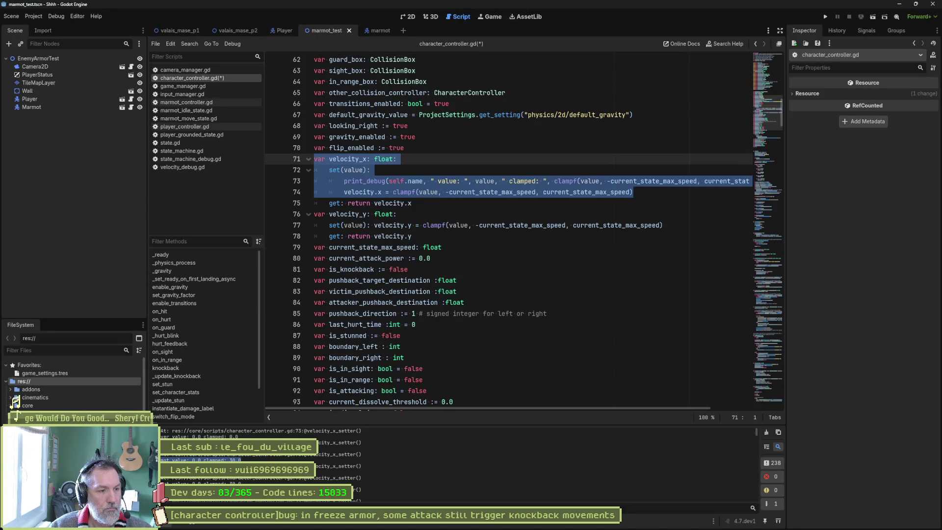
key(alt+Tab)
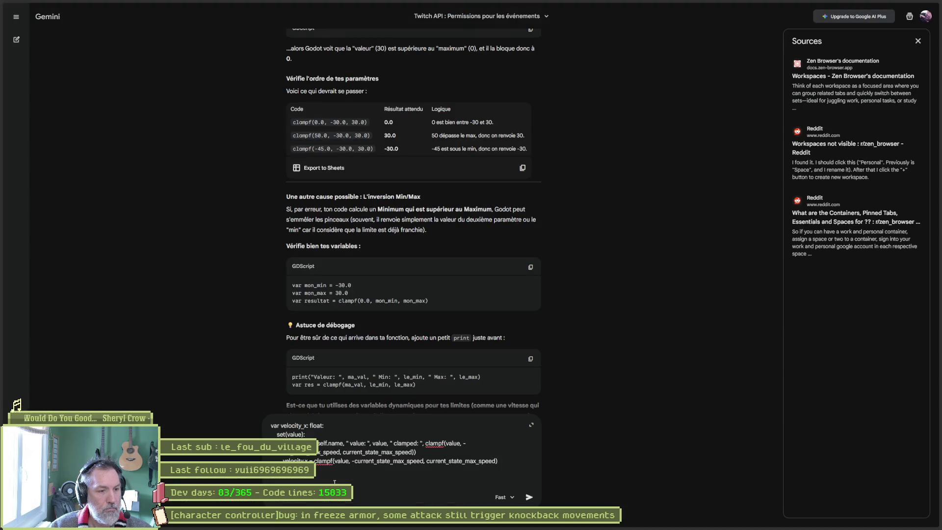
text(in armure c)
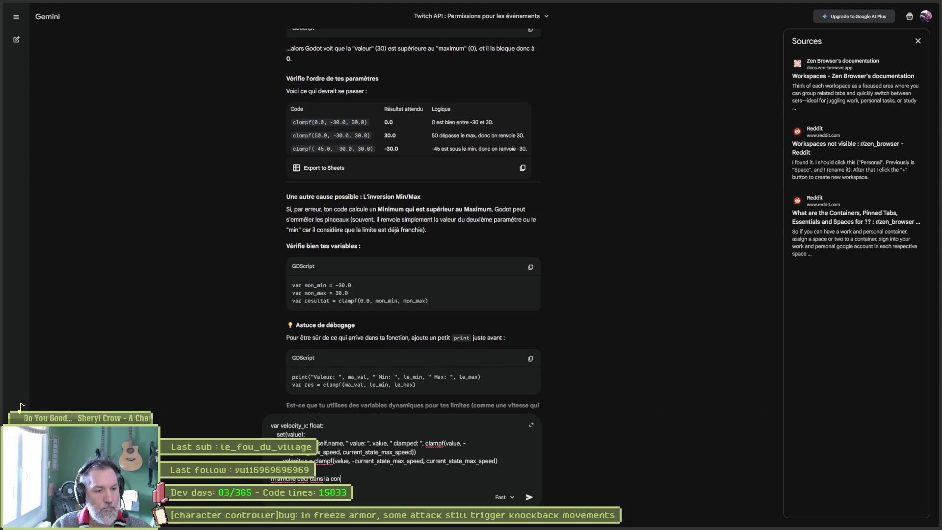
key(shift+Return)
text(Marmot value: 0.0 clamped: 30.0)
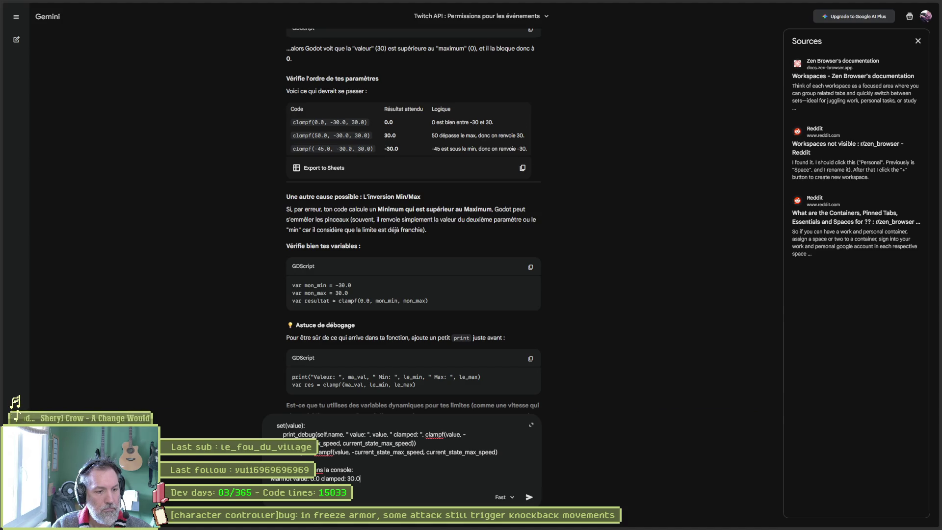
key(Return)
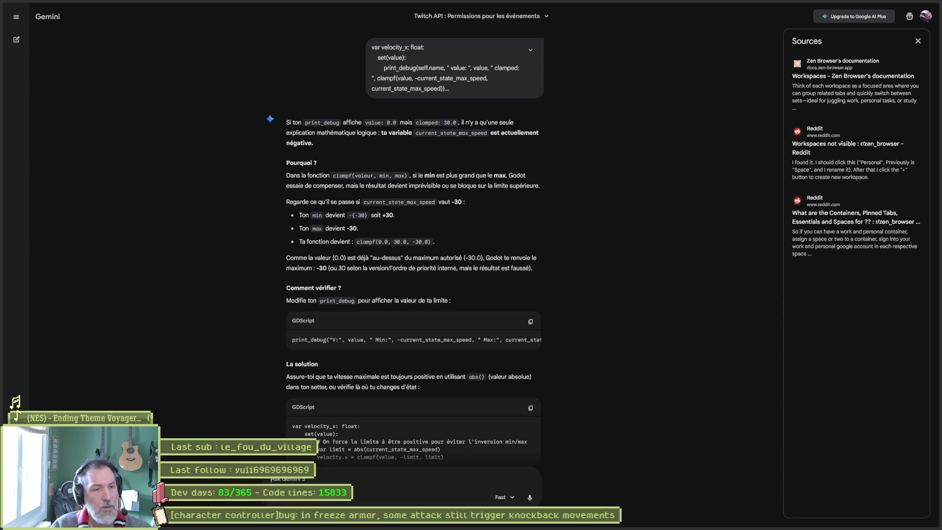
key(alt+Tab)
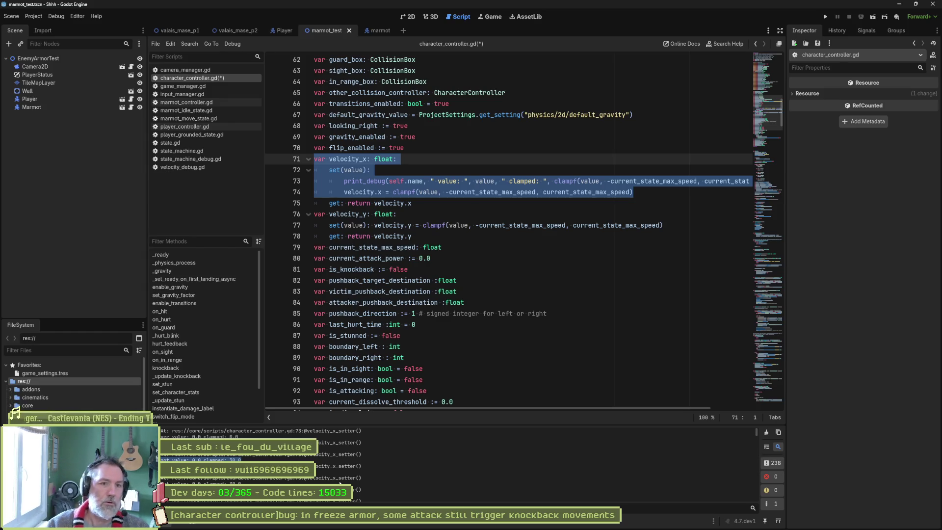
Step: Add current_state_max_speed to the setter's print_debug output before the clamped label
double_click(655, 180)
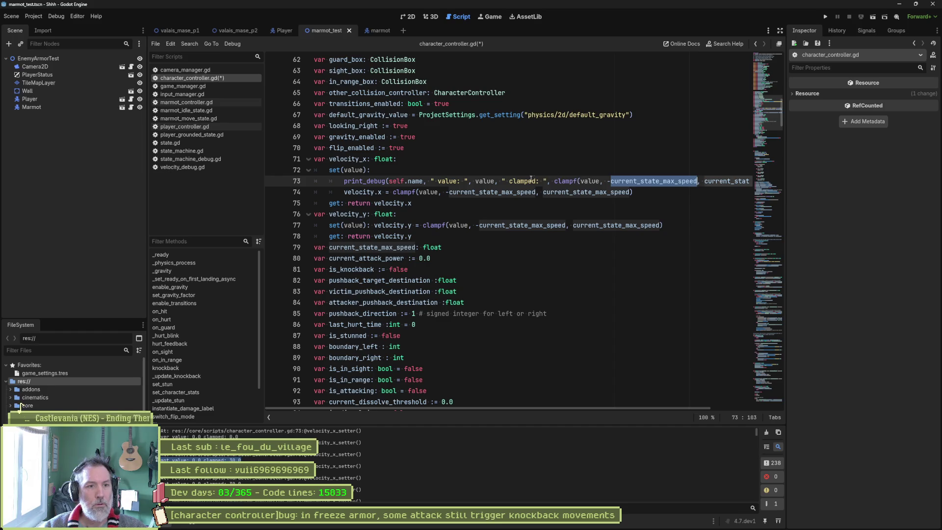
click(501, 181)
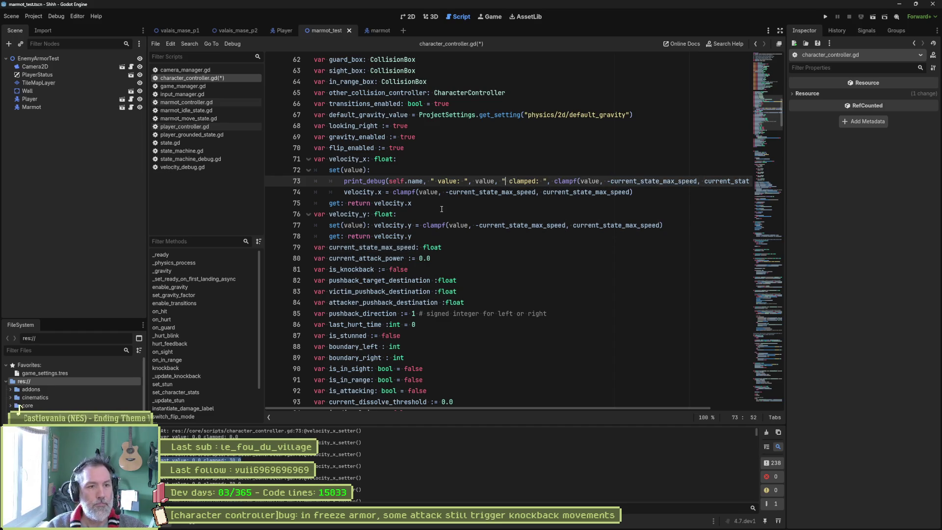
text(" current_state_max_speed: ")
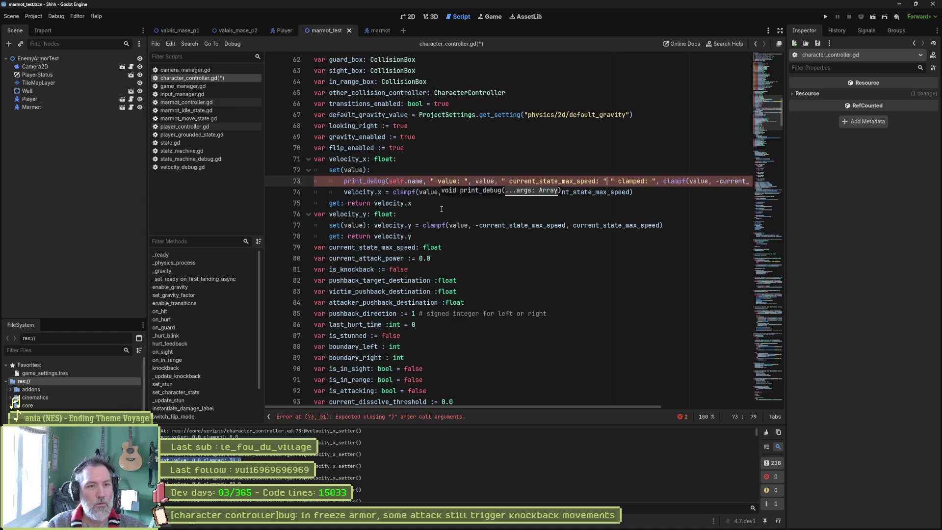
text(,current_state_max_speed,)
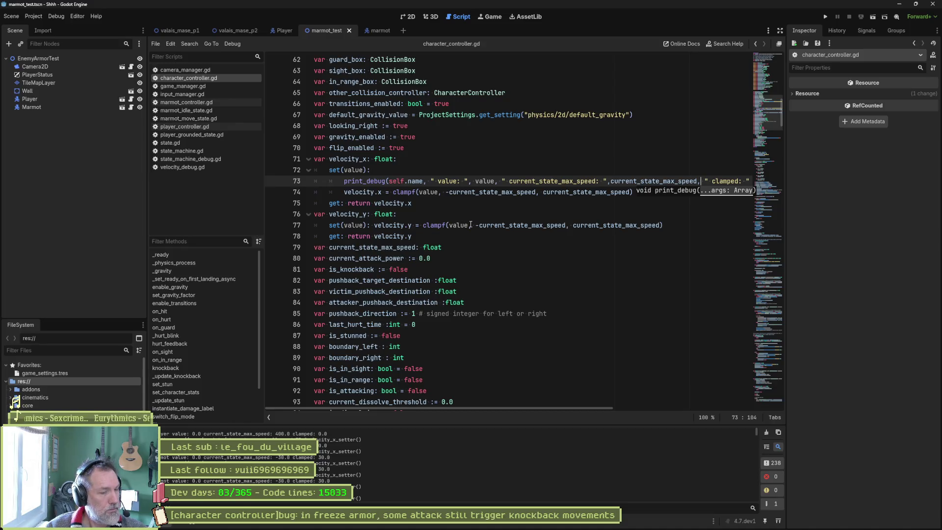
Step: Highlight current_state_max_speed uses, check state.gd, and jump to its declaration in character_controller.gd
double_click(510, 191)
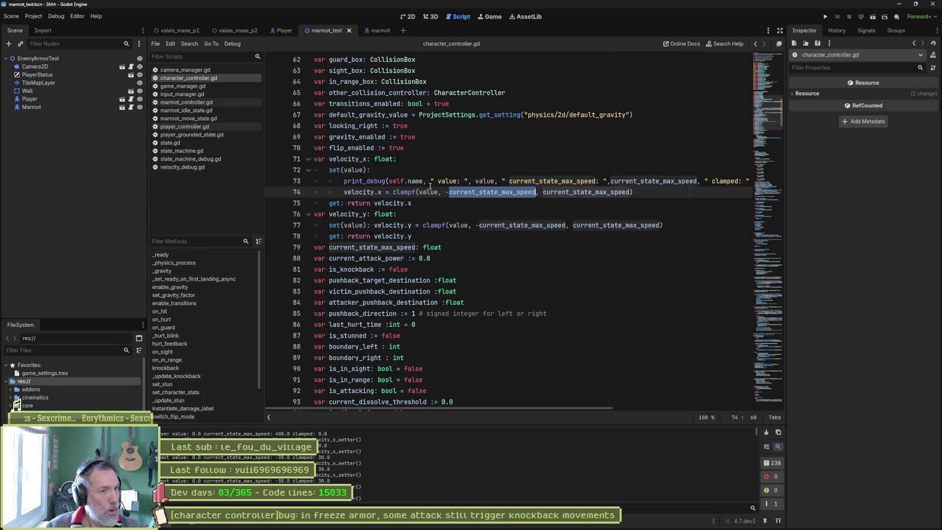
click(167, 142)
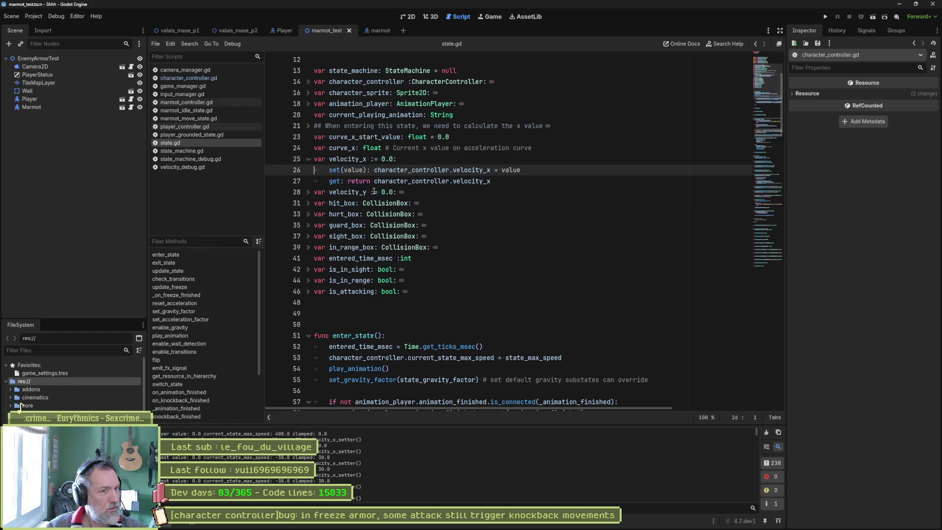
mouse_move(507, 170)
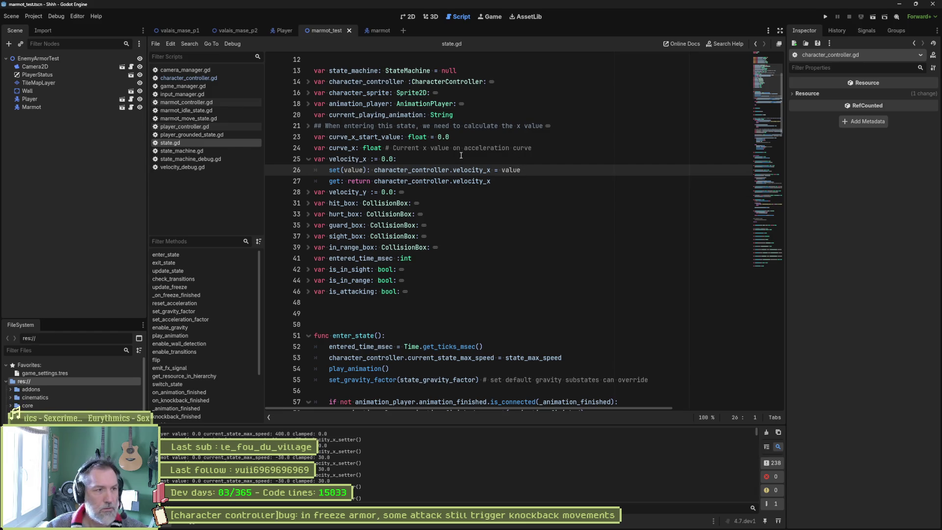
click(188, 78)
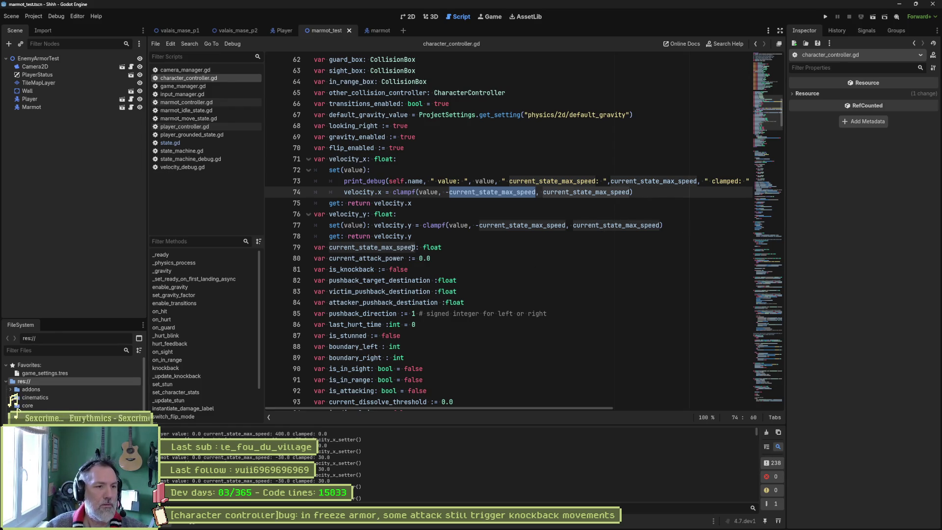
ctrl+click(618, 225)
Step: Search the project for current_state_max_speed, review the 16 matches in 7 files, and open the marmot scene
key(ctrl+shift+f)
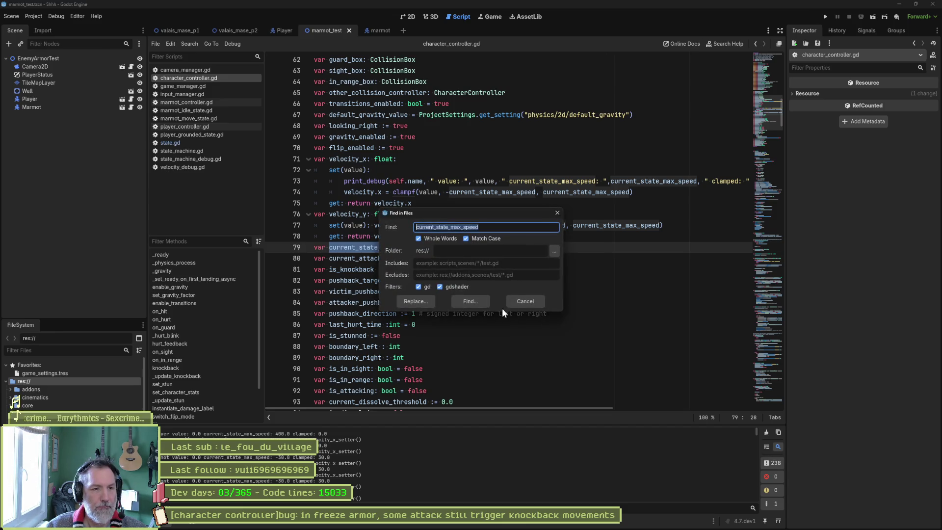
click(476, 301)
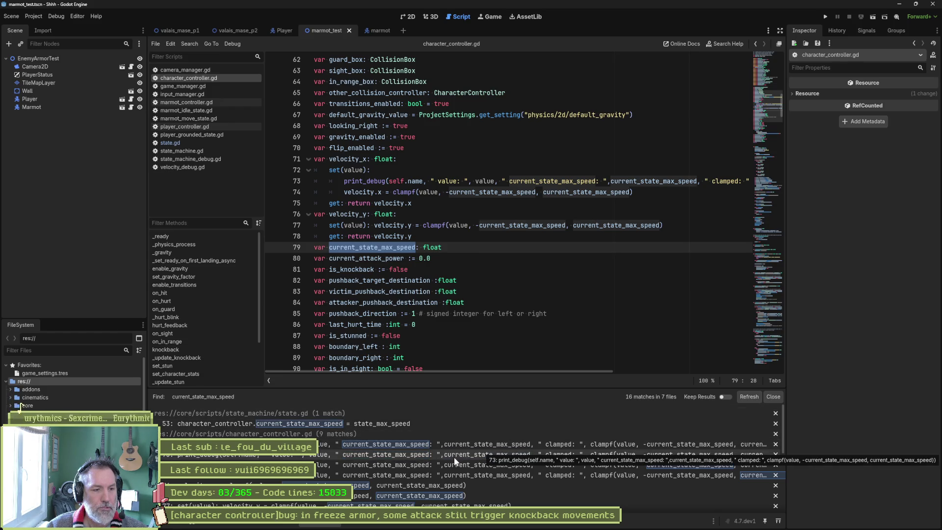
scroll(464, 464, down, 1)
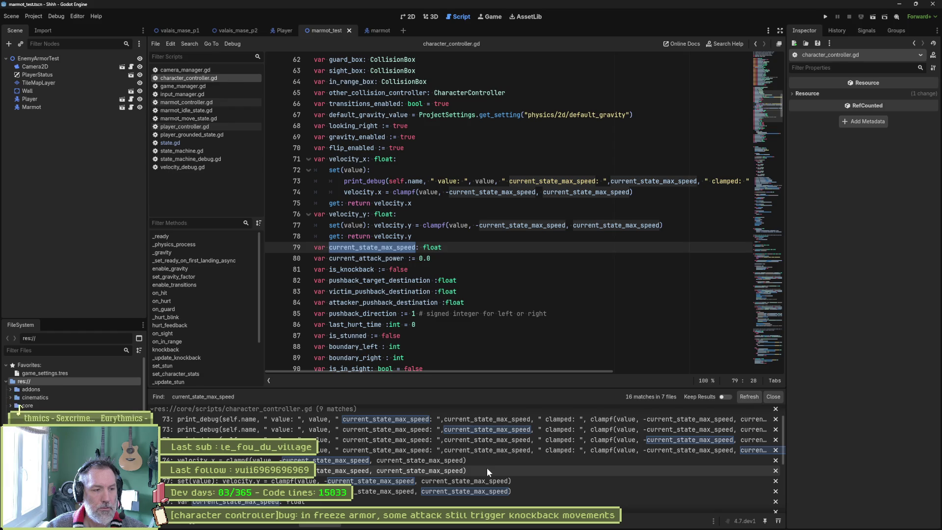
scroll(486, 466, down, 1)
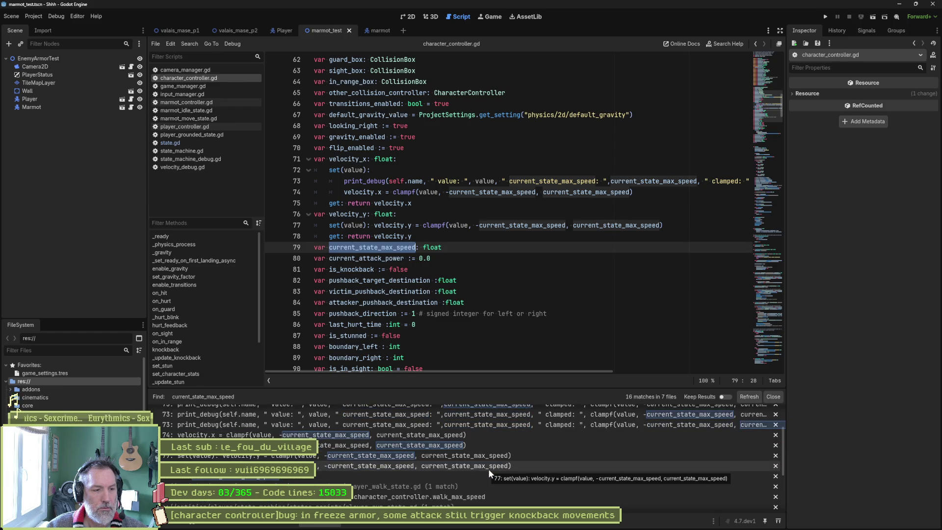
scroll(483, 477, down, 1)
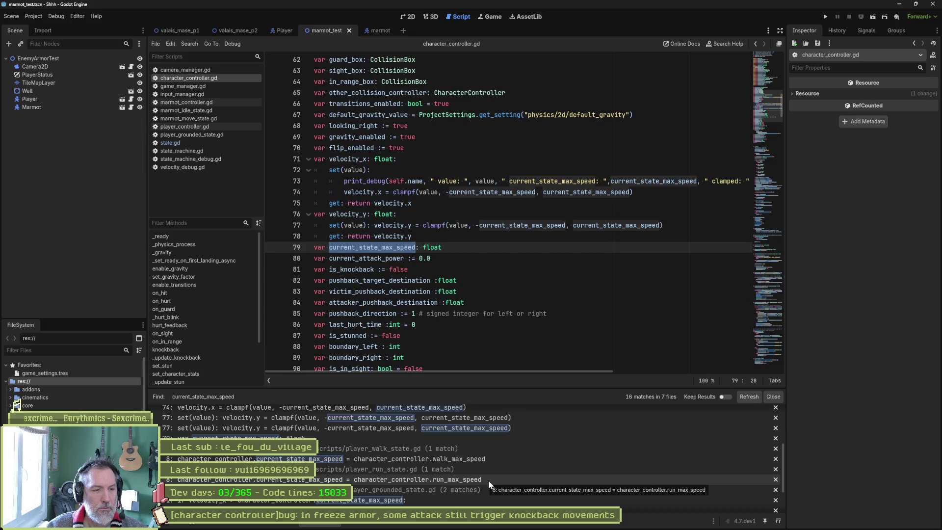
scroll(487, 479, down, 2)
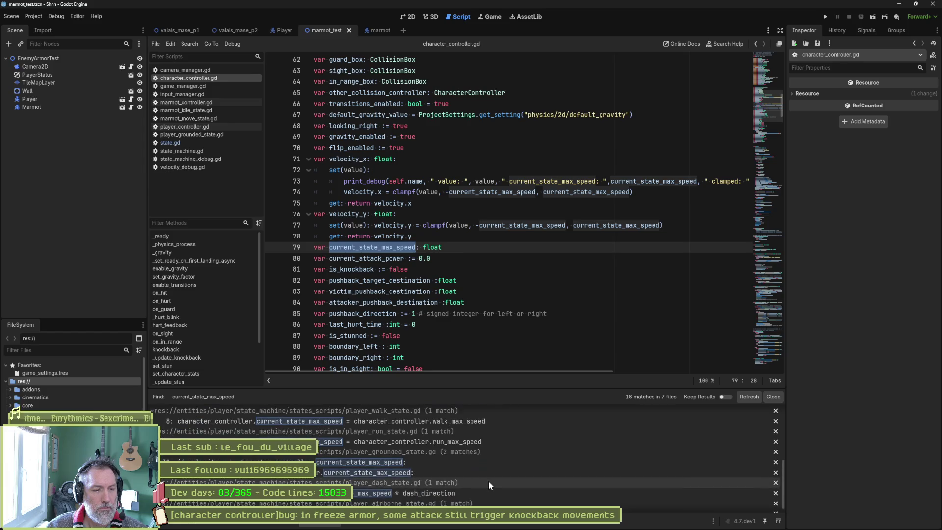
scroll(458, 458, down, 1)
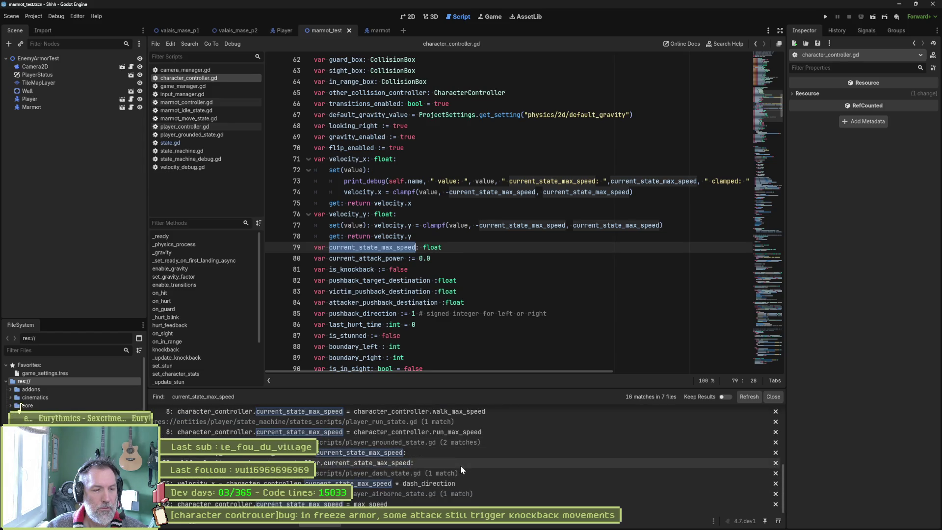
scroll(456, 498, up, 3)
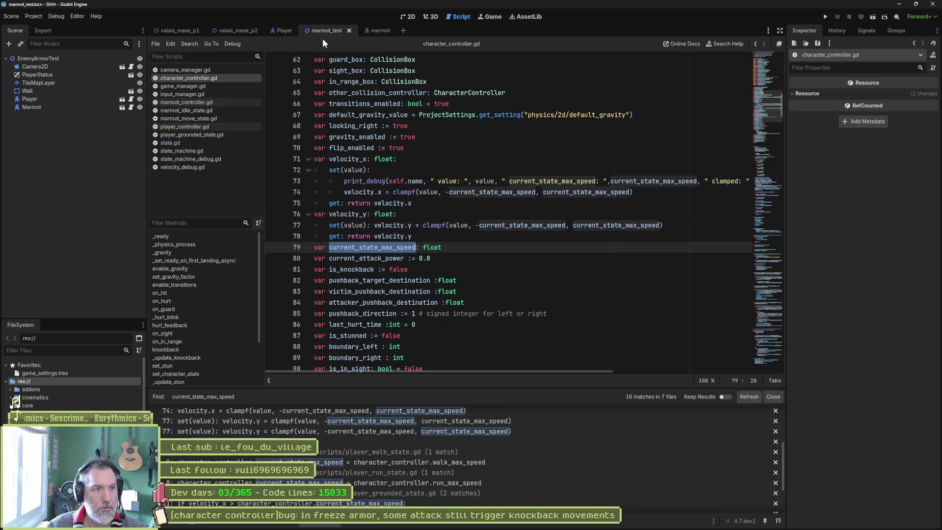
click(373, 30)
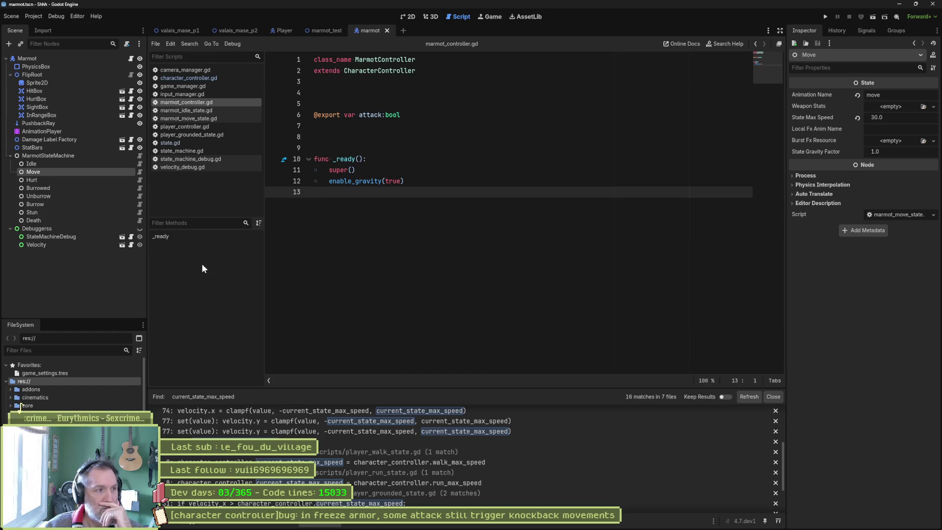
Step: Inspect a marmot state node, then reopen character_controller.gd and highlight current_state_max_speed in the clamp
click(102, 163)
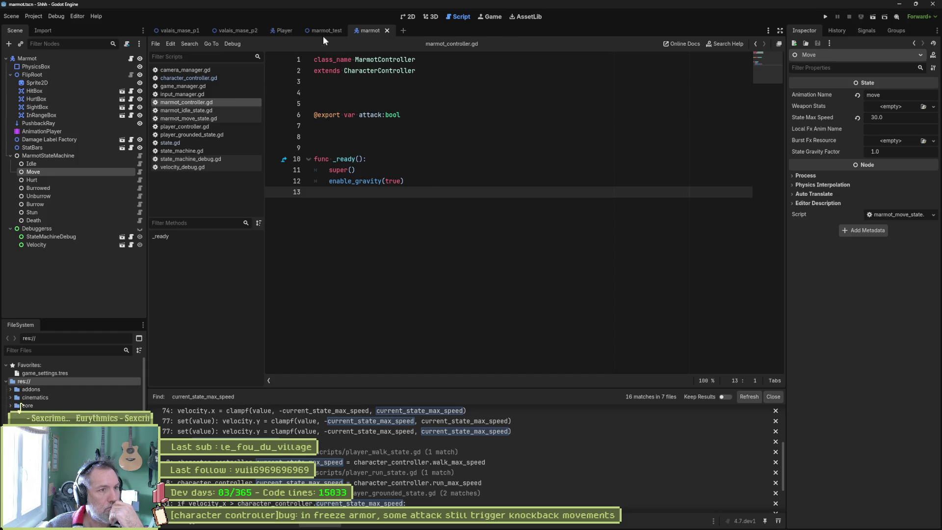
click(217, 79)
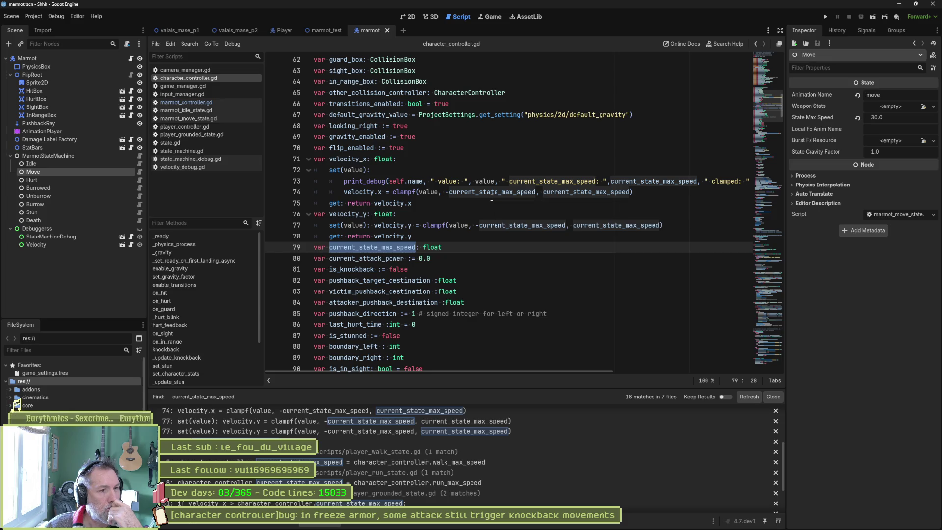
mouse_move(491, 197)
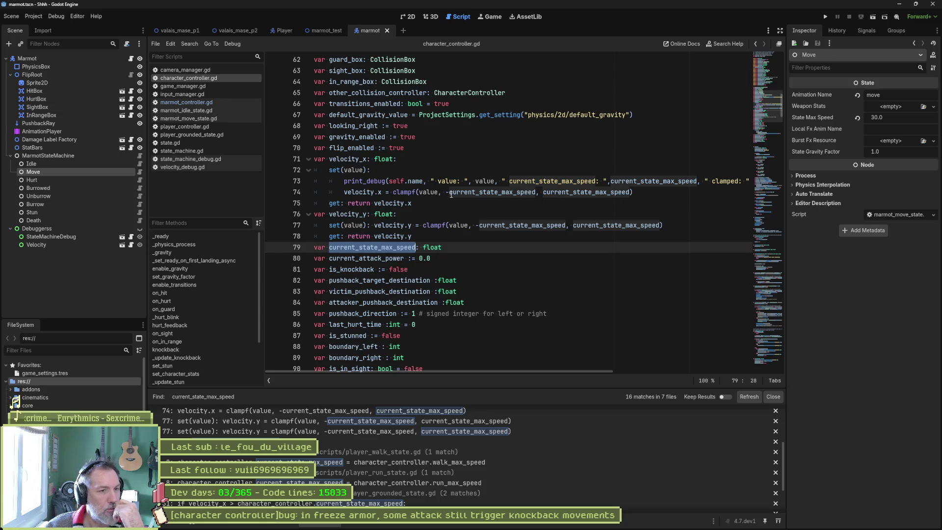
double_click(511, 192)
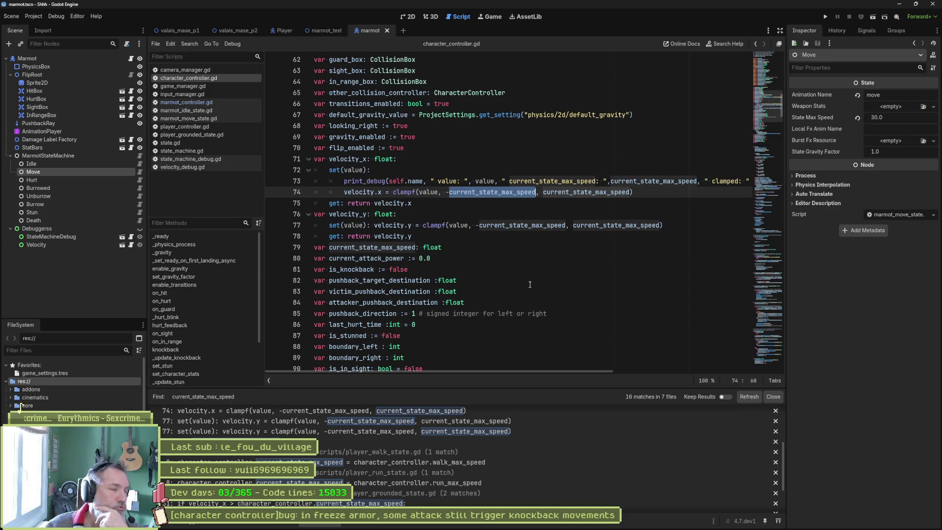
scroll(584, 474, up, 5)
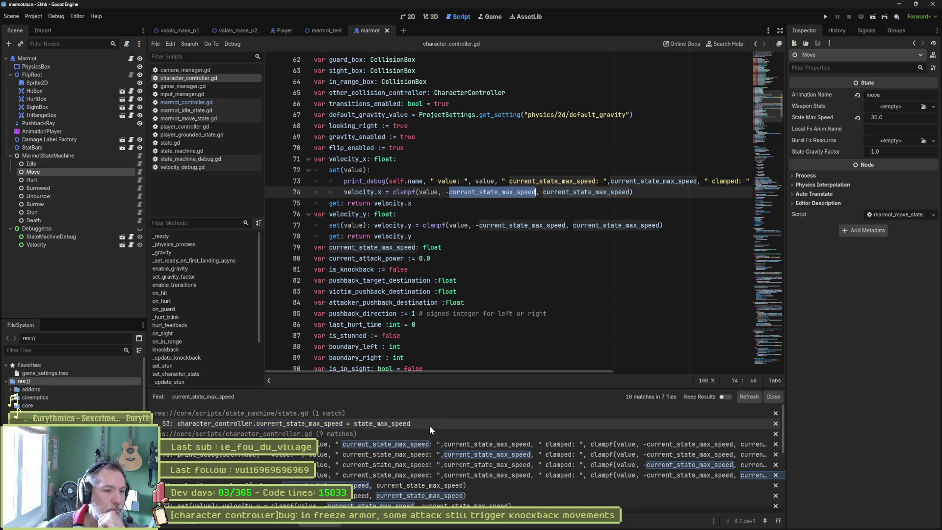
Step: Open state.gd's enter_state, where current_state_max_speed is assigned from state_max_speed
click(429, 423)
scroll(500, 361, down, 3)
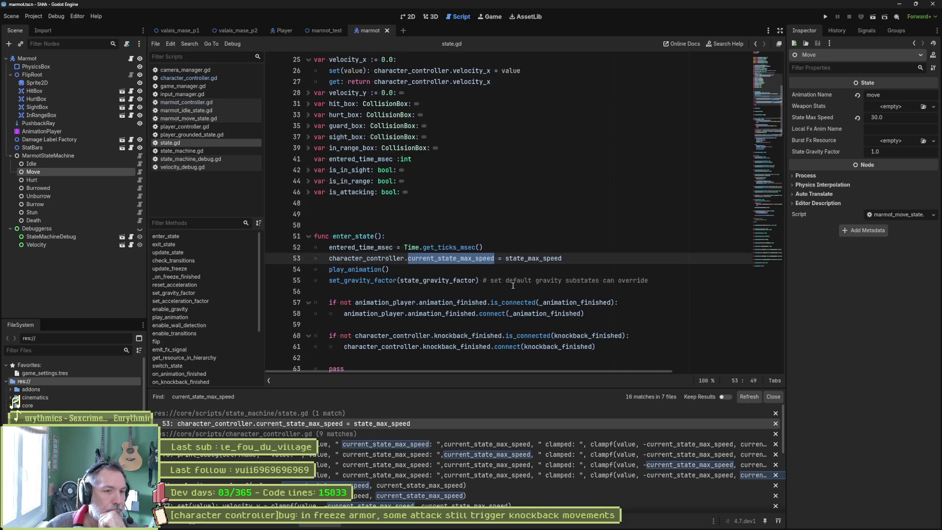
double_click(508, 259)
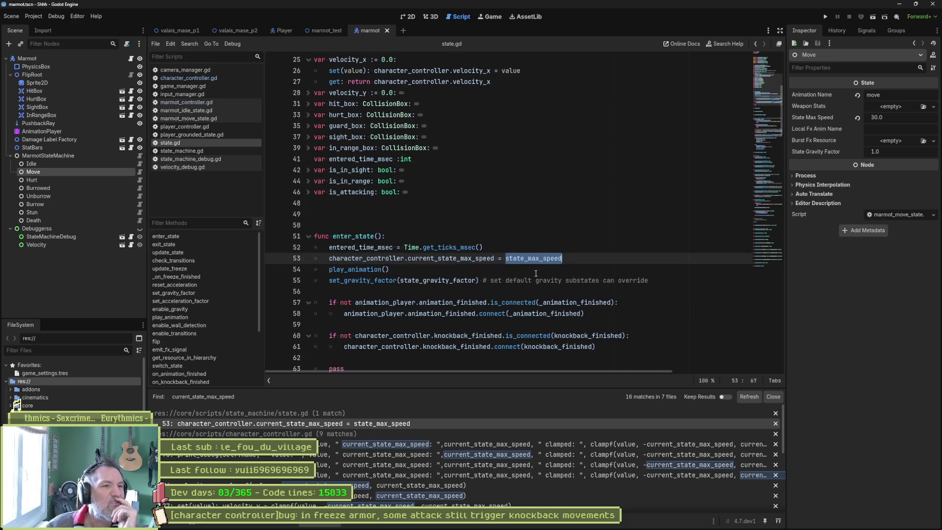
scroll(502, 264, up, 6)
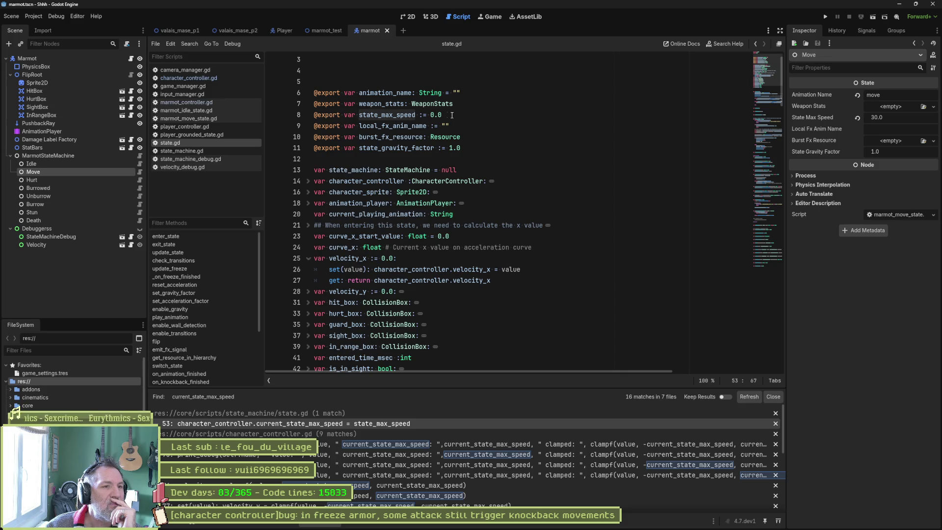
scroll(530, 335, down, 1)
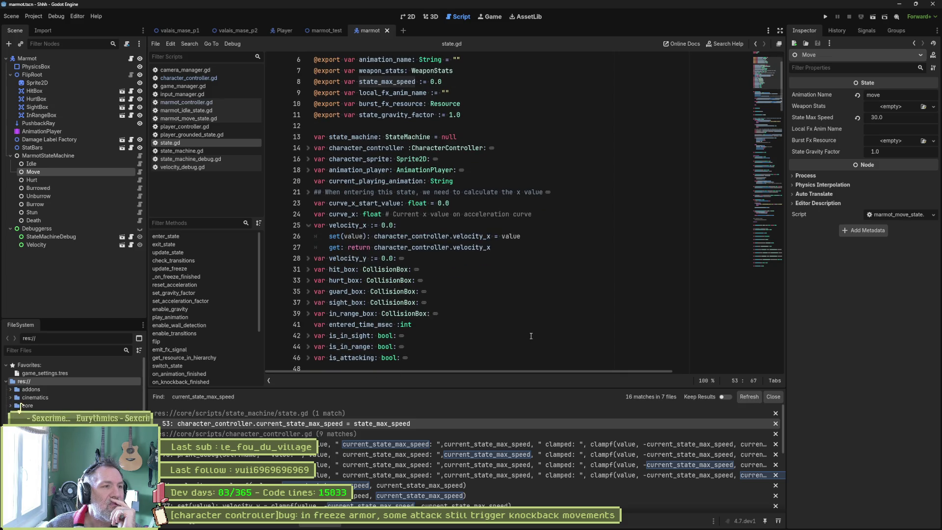
scroll(529, 330, down, 1)
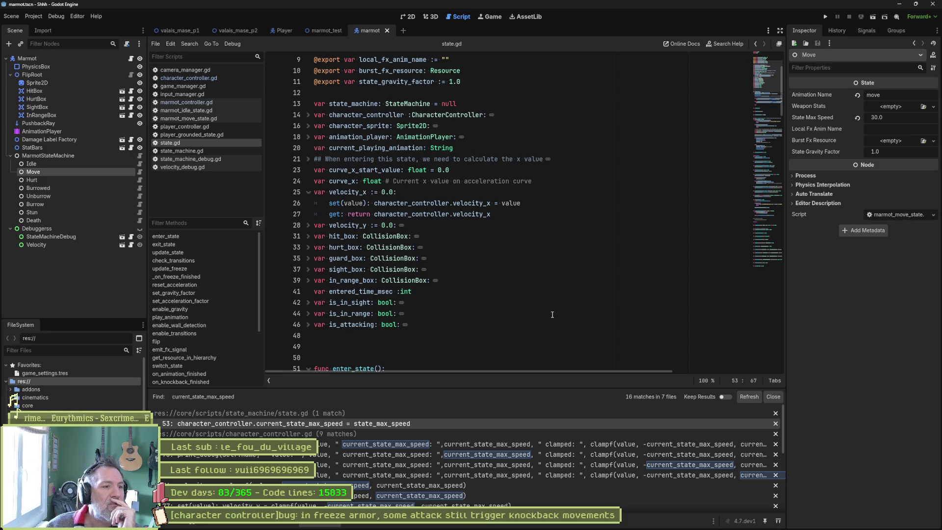
click(52, 59)
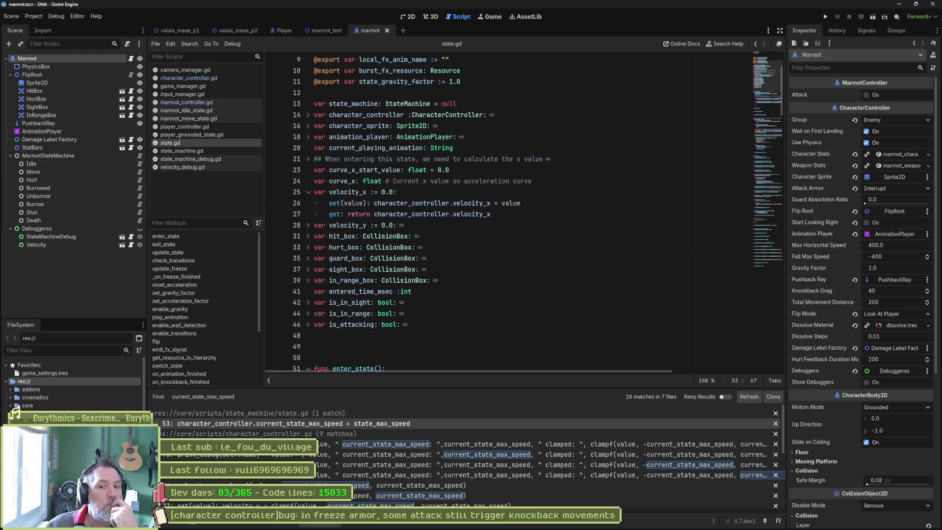
key(alt+Tab)
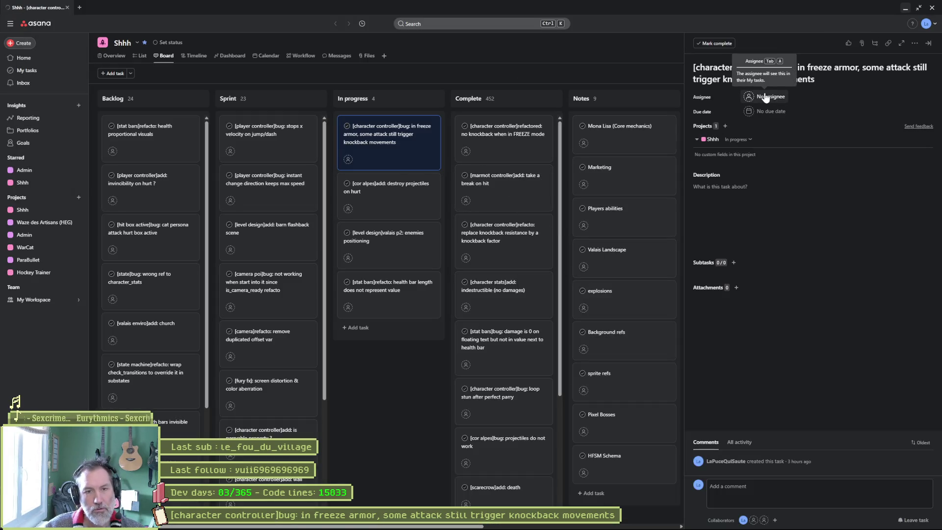
Step: Start writing the bug task's description, typing 'the issue is t'
click(794, 195)
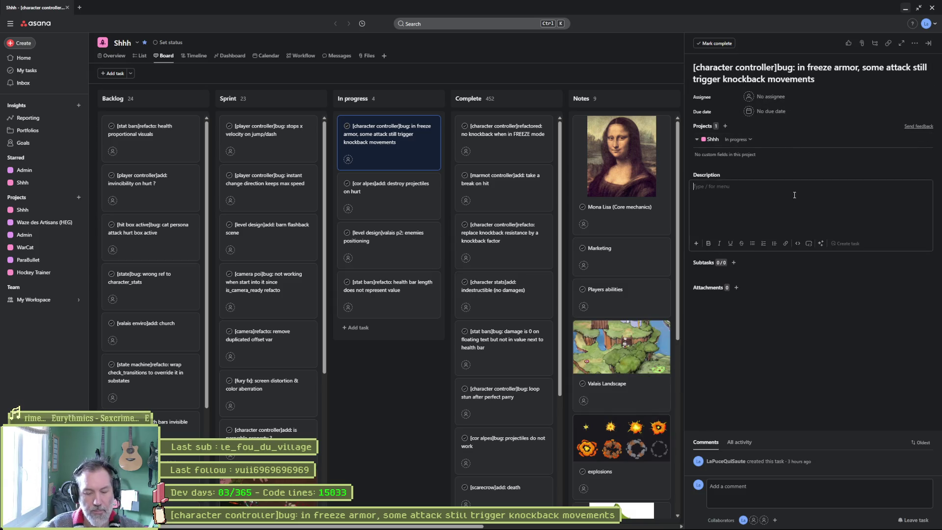
text(the)
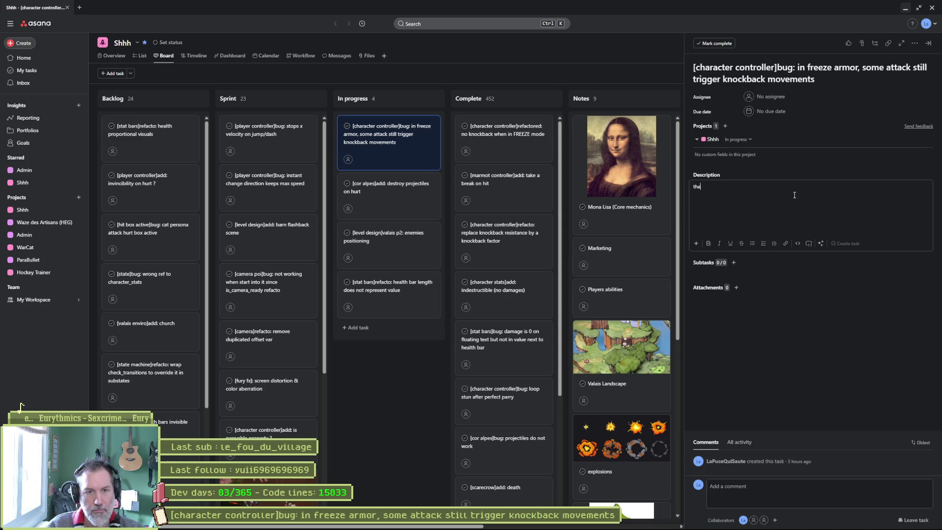
text( issue is t)
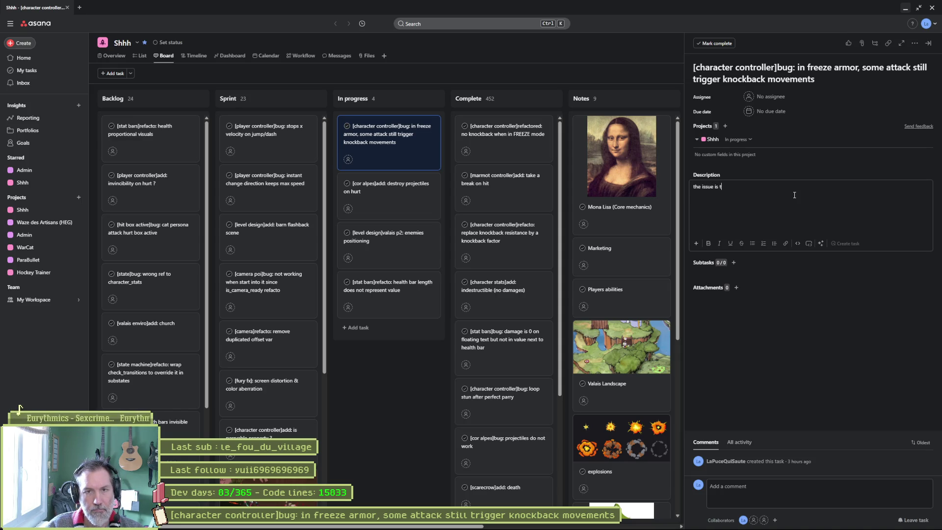